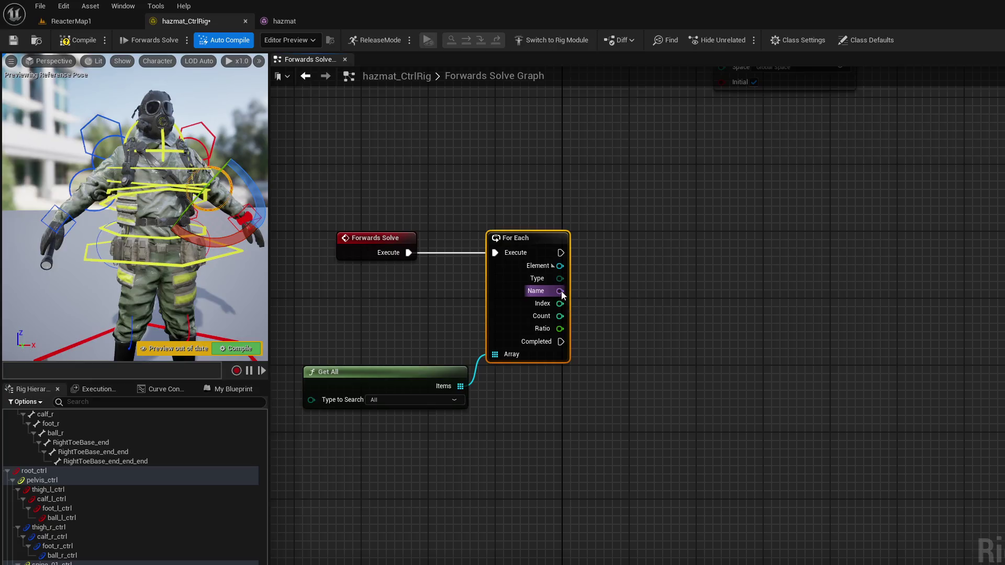
Step: Add a Replace node on For Each's Name with Old set to _ctrl and New left empty
type("repl")
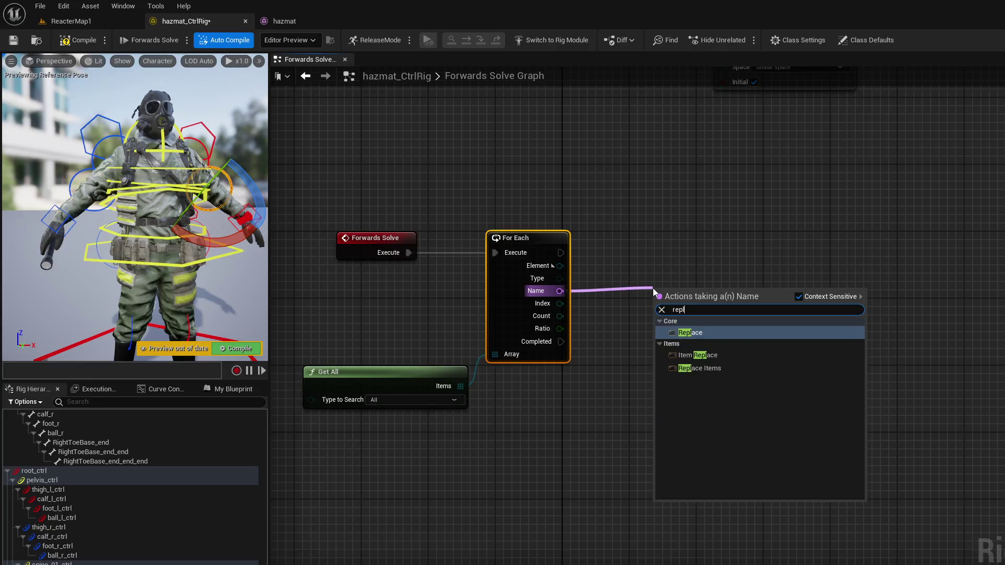
key("Return")
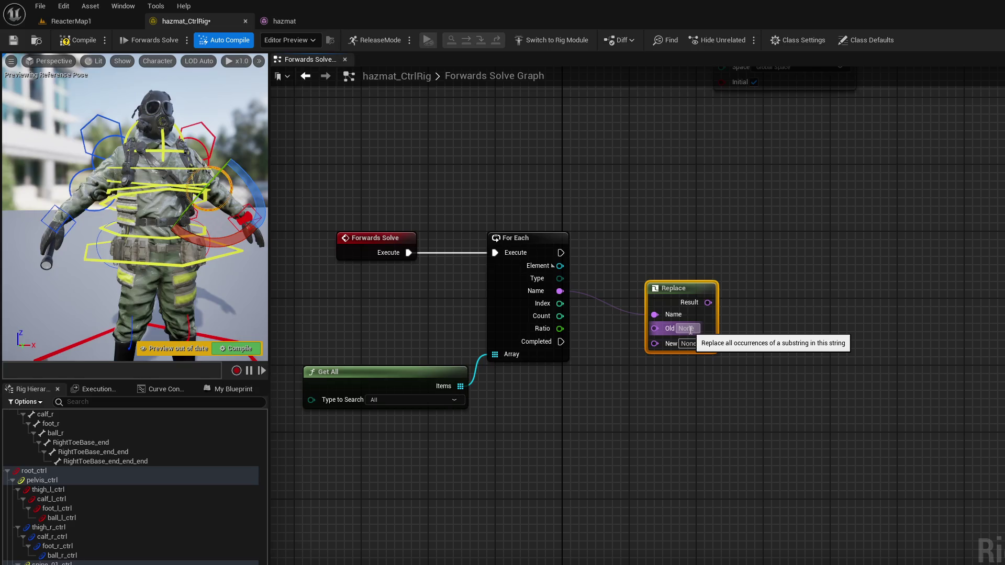
left_click(690, 329)
type("_ctrl")
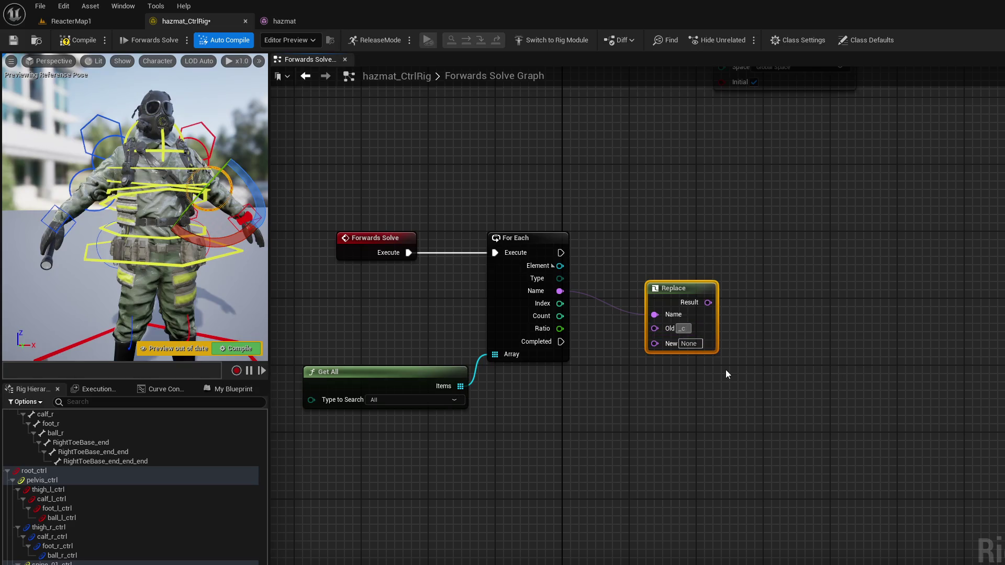
left_click(749, 367)
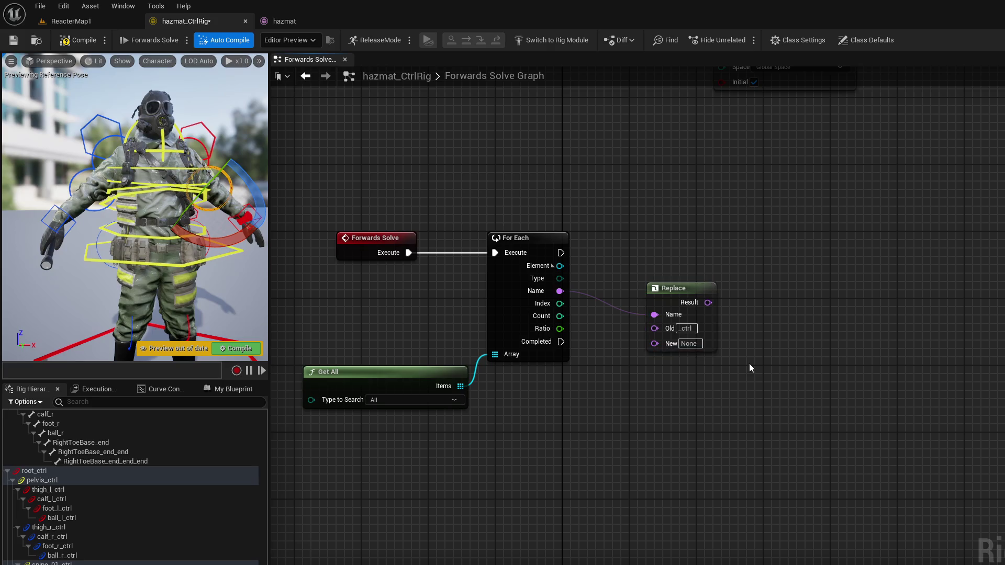
left_click(689, 346)
key("BackSpace")
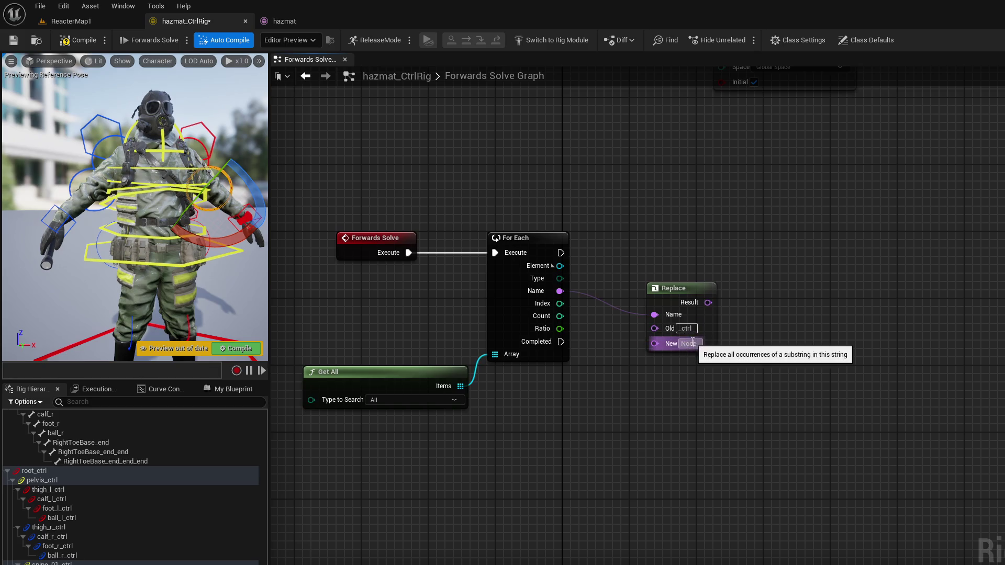
mouse_move(703, 292)
left_mouse_down()
mouse_move(693, 259)
mouse_move(687, 325)
left_mouse_up()
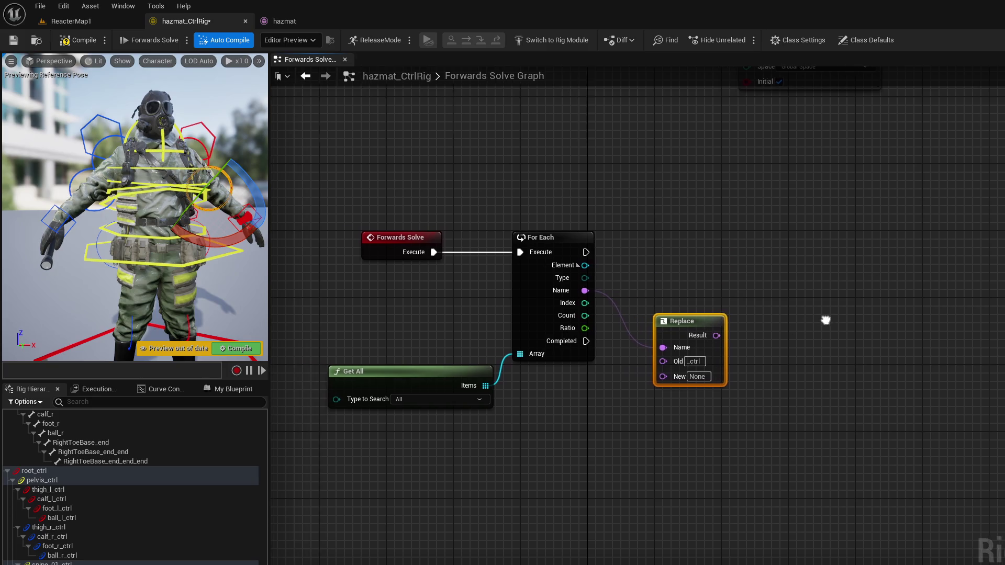
mouse_move(688, 326)
left_mouse_down()
mouse_move(696, 325)
mouse_move(688, 326)
left_mouse_up()
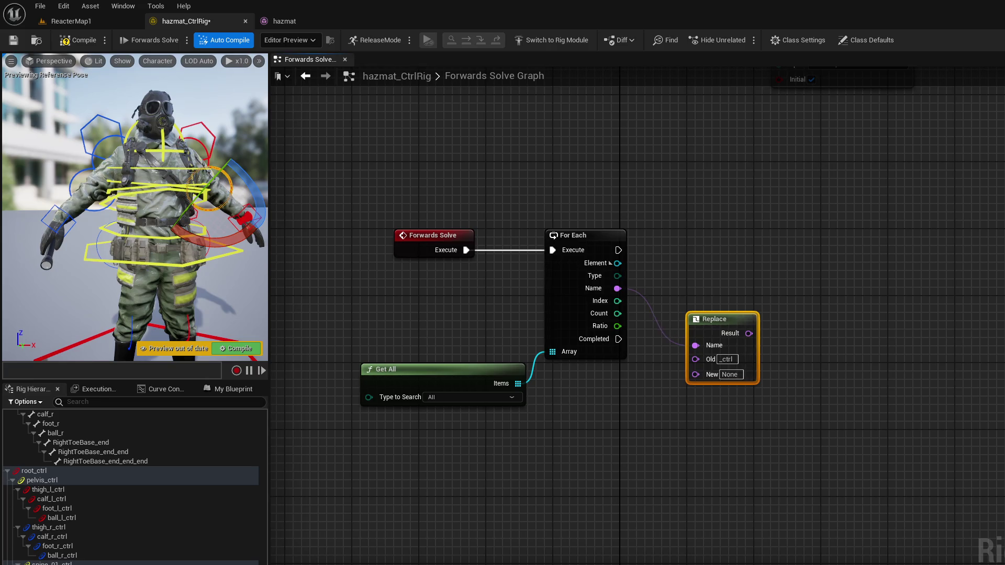
Step: Set Get All's Type to Search to Control and move the Replace node slightly lower
left_click(471, 401)
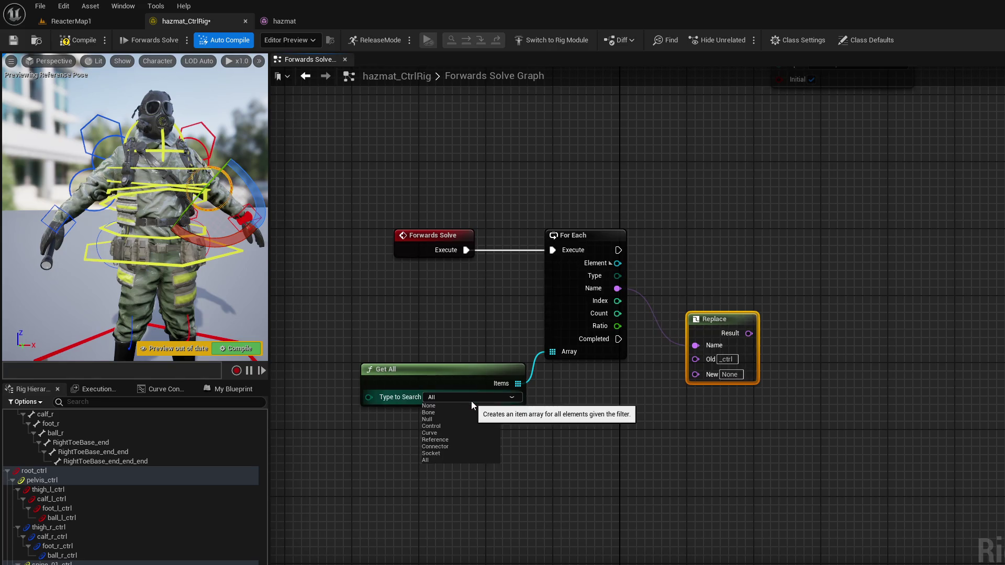
left_click(602, 450)
left_click(602, 450)
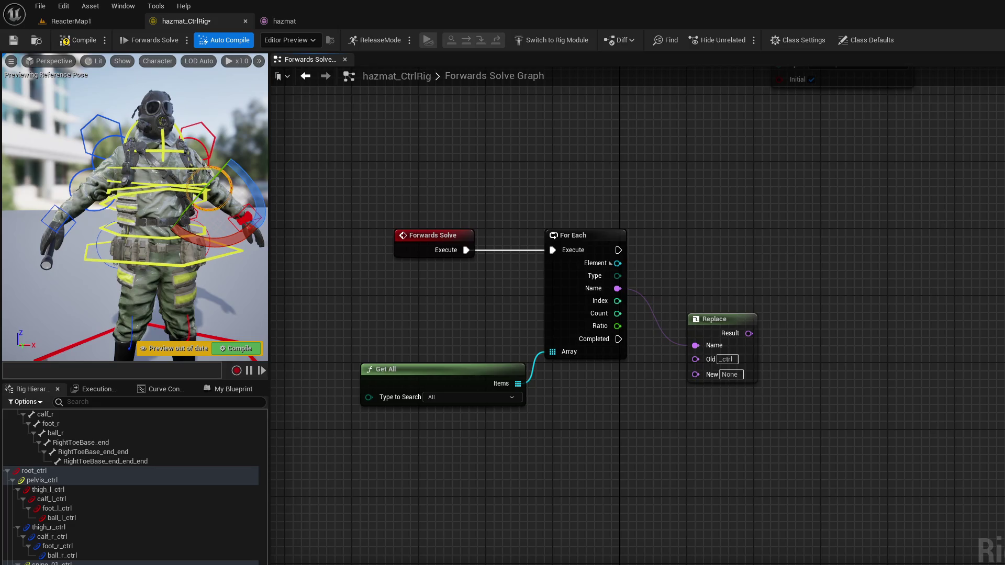
left_click(491, 398)
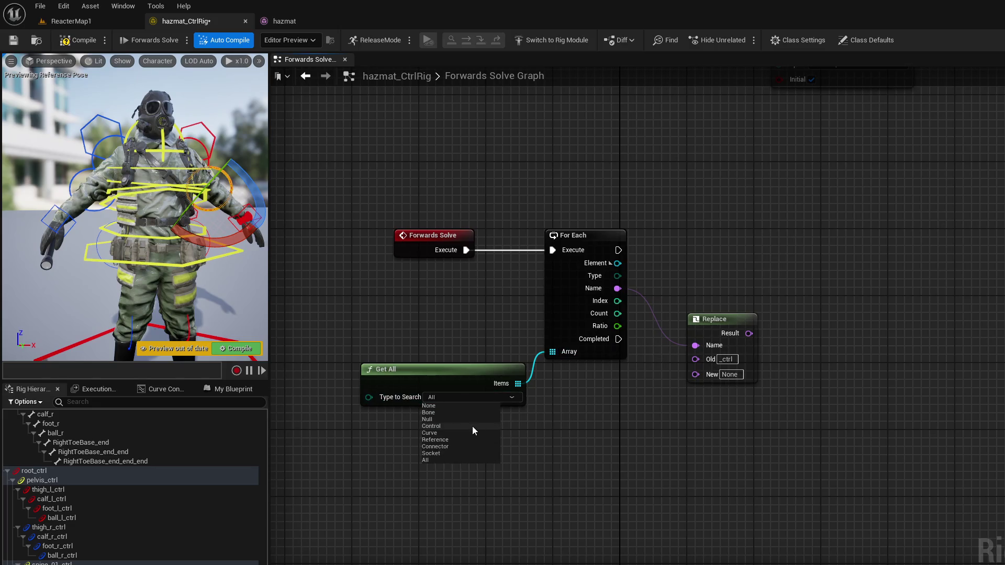
left_click(457, 427)
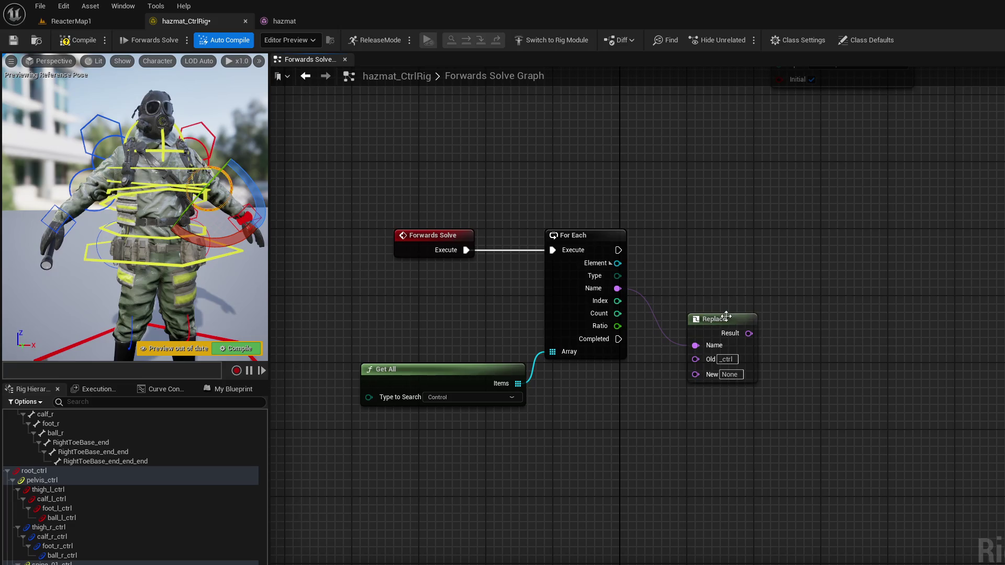
left_click_drag(726, 316, 726, 333)
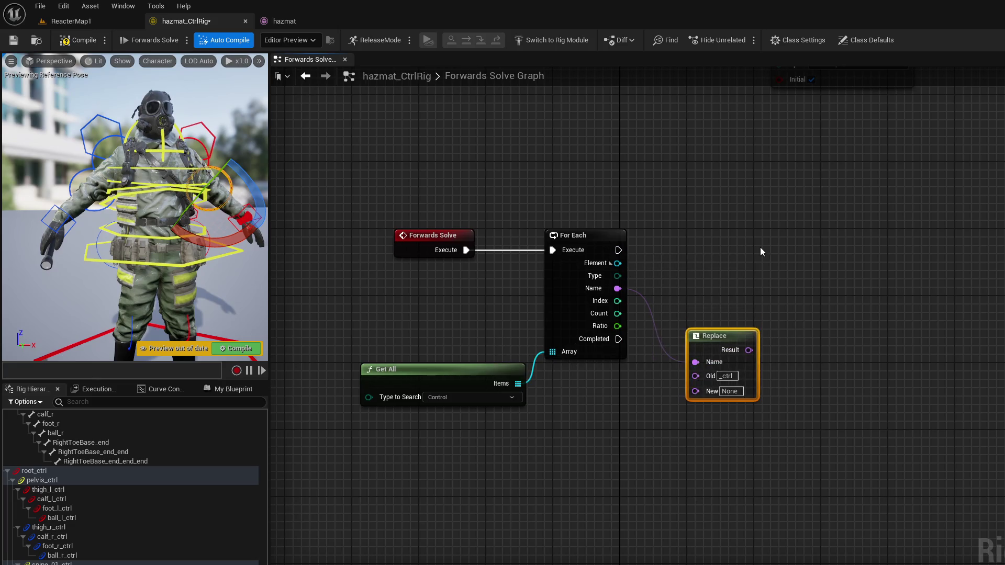
left_click_drag(619, 251, 778, 257)
Step: Add a Set Transform node after the loop, try wiring it, then delete it
type("set tra")
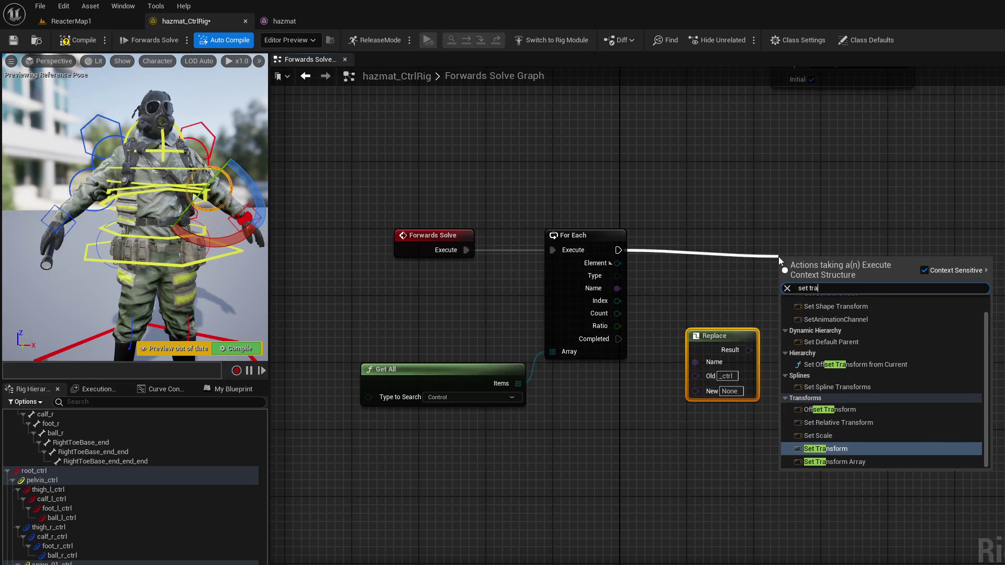
key("Return")
left_click_drag(811, 259, 841, 237)
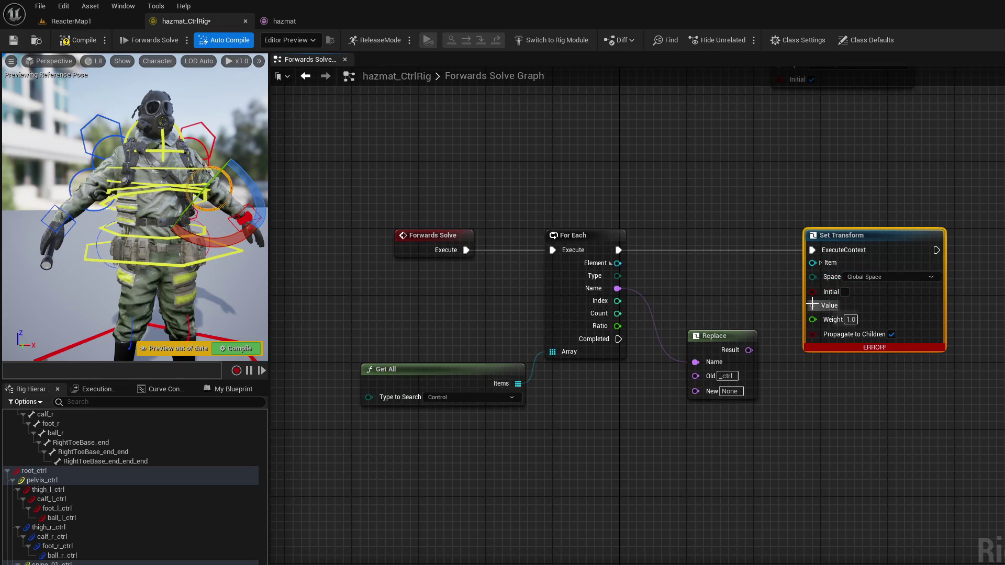
left_click(821, 262)
left_click_drag(815, 291, 750, 350)
left_click(796, 455)
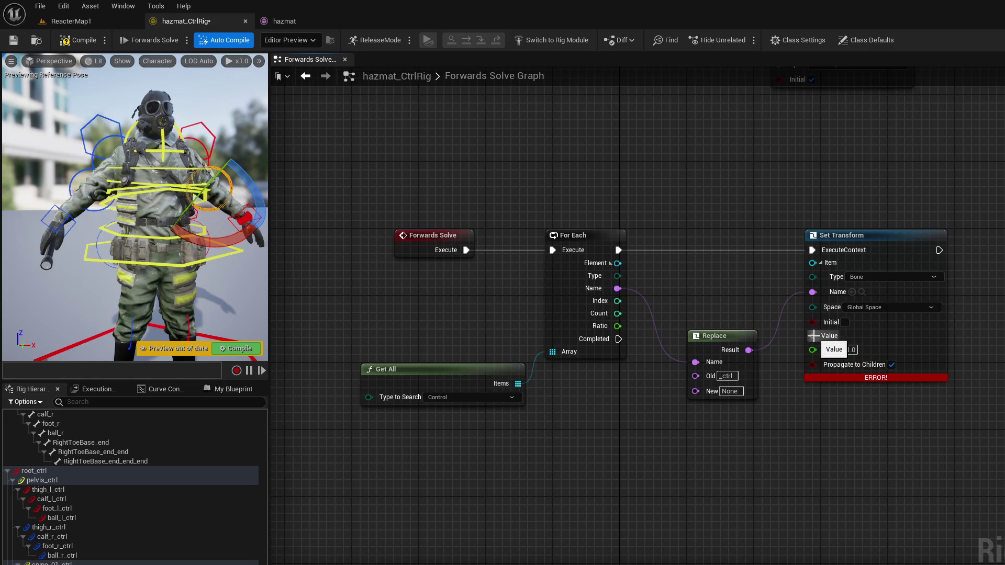
left_click(852, 277)
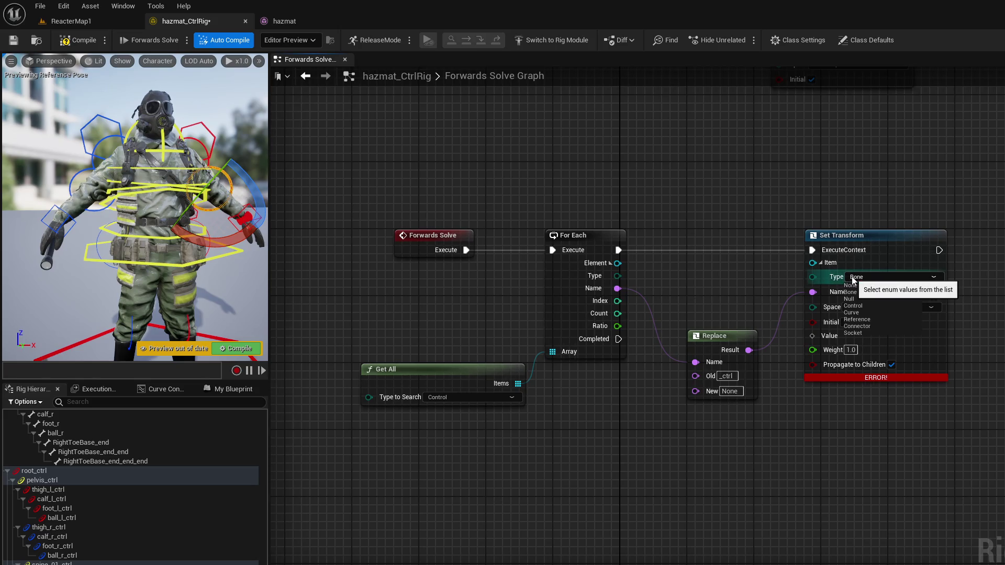
left_click(854, 292)
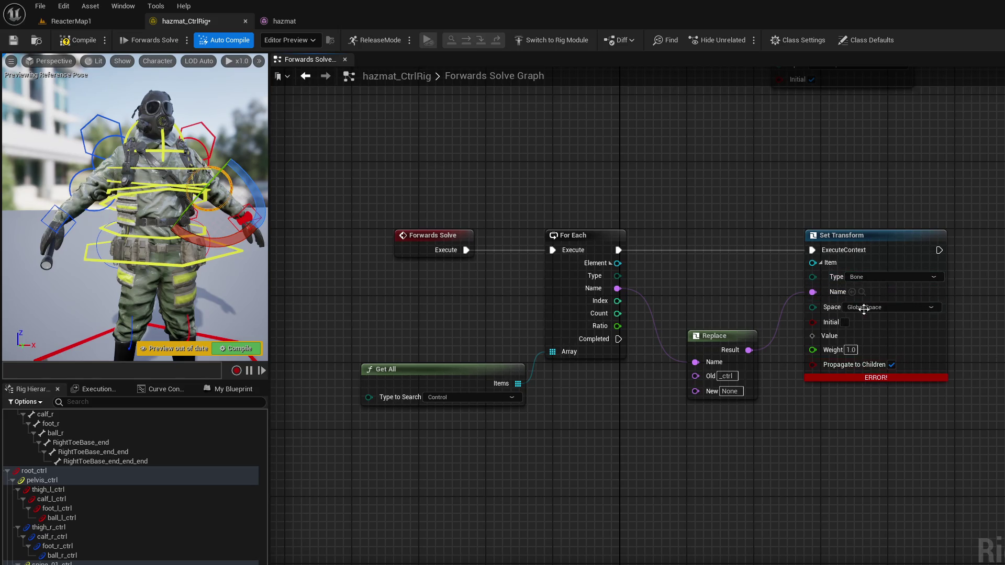
left_click_drag(812, 335, 784, 405)
key("Escape")
left_click(807, 368)
key("Delete")
Step: Add a fresh Set Transform node after the loop and connect Element to its Item
left_click_drag(618, 250, 755, 255)
type("set tra")
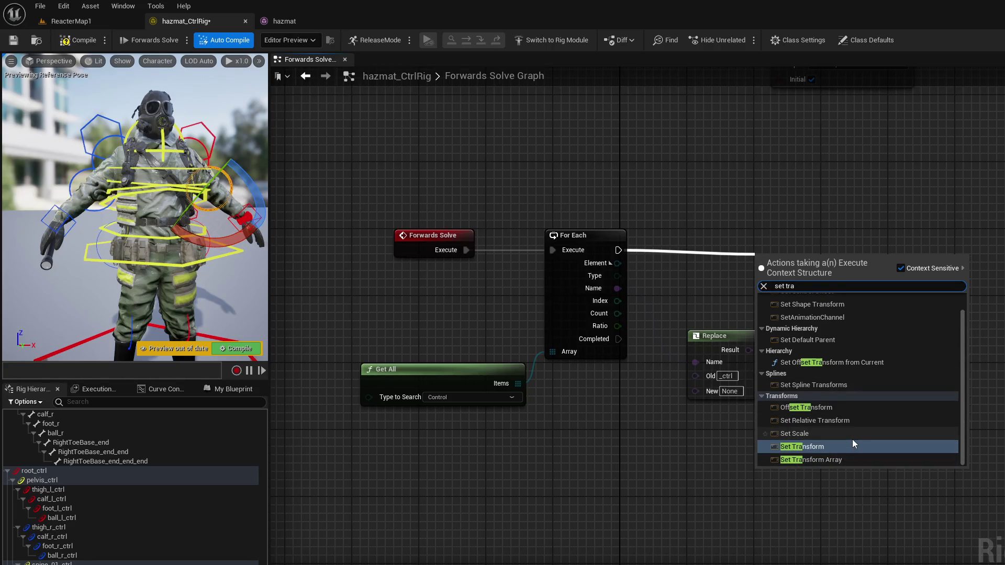
left_click(853, 442)
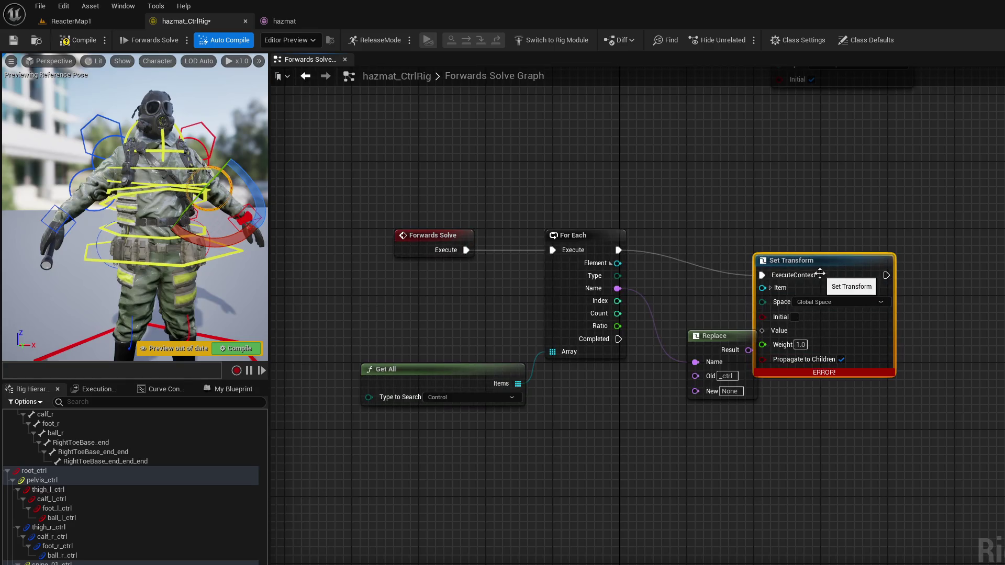
left_click_drag(821, 274, 854, 248)
left_click_drag(618, 264, 815, 263)
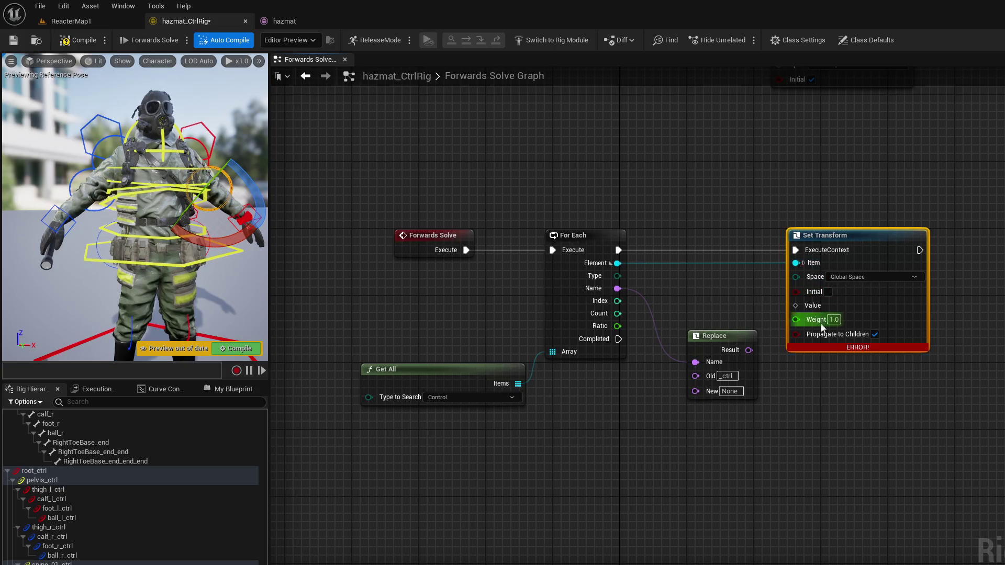
mouse_move(842, 348)
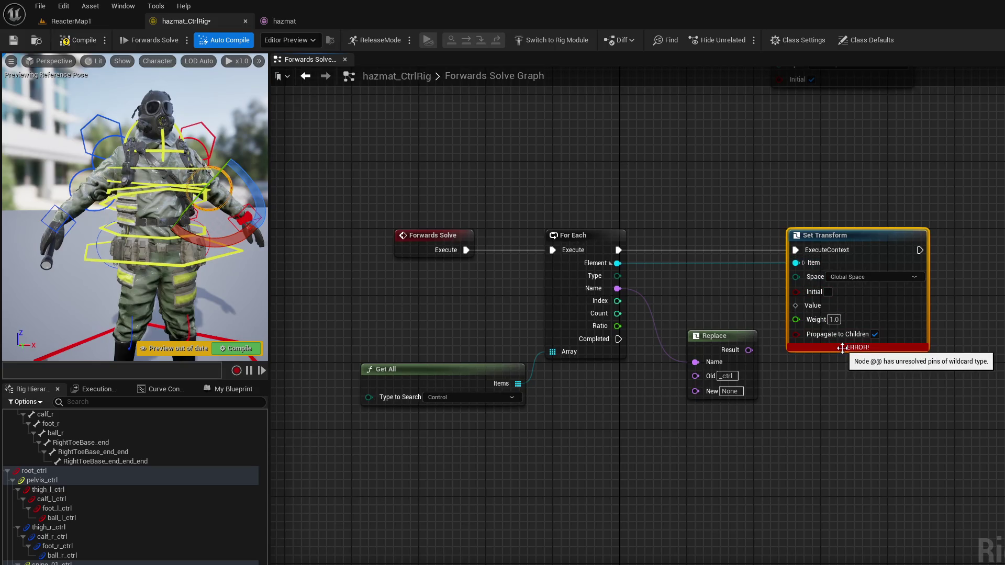
left_click_drag(796, 305, 755, 310)
left_click(708, 489)
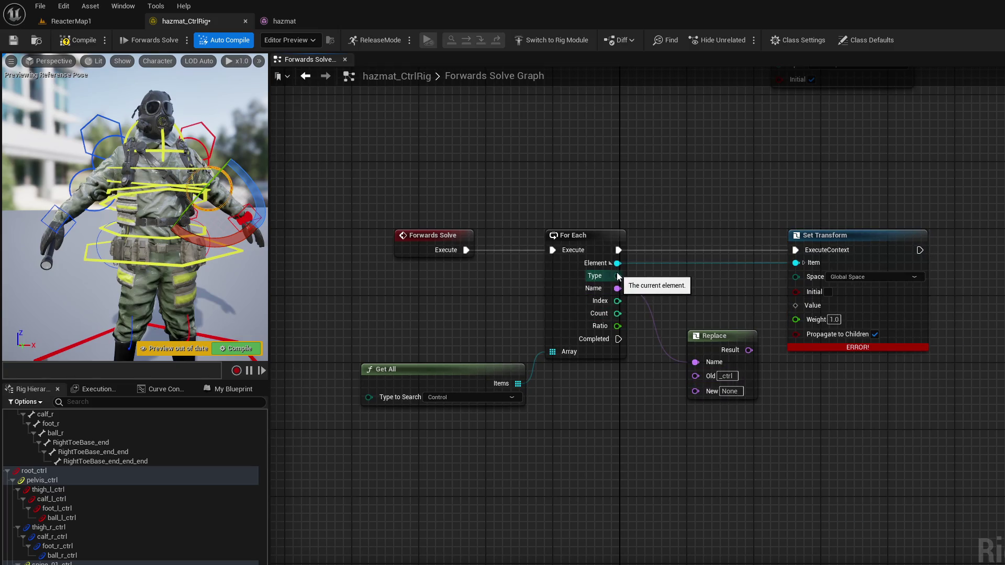
left_click_drag(614, 268, 656, 435)
Step: Feed Get Transform of Element into Set Transform's Value, and Replace's Result into its Name
type("get r")
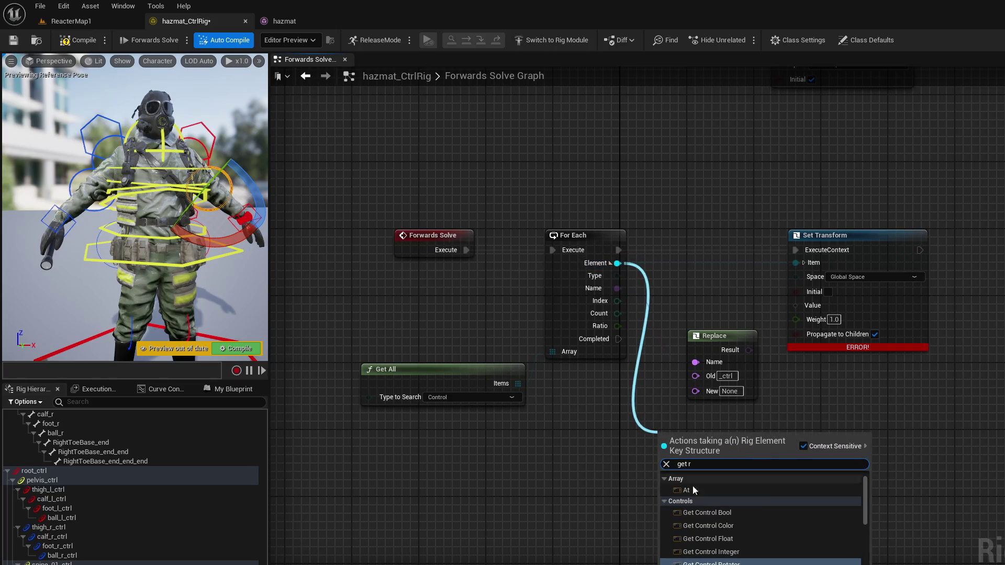
key("BackSpace")
type("tra")
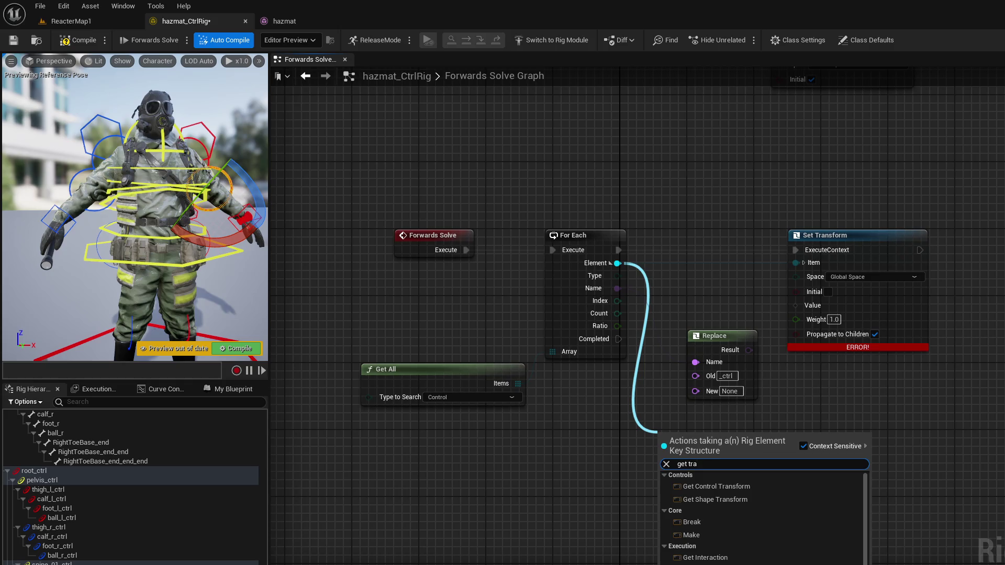
left_click(713, 520)
left_click_drag(784, 450, 803, 308)
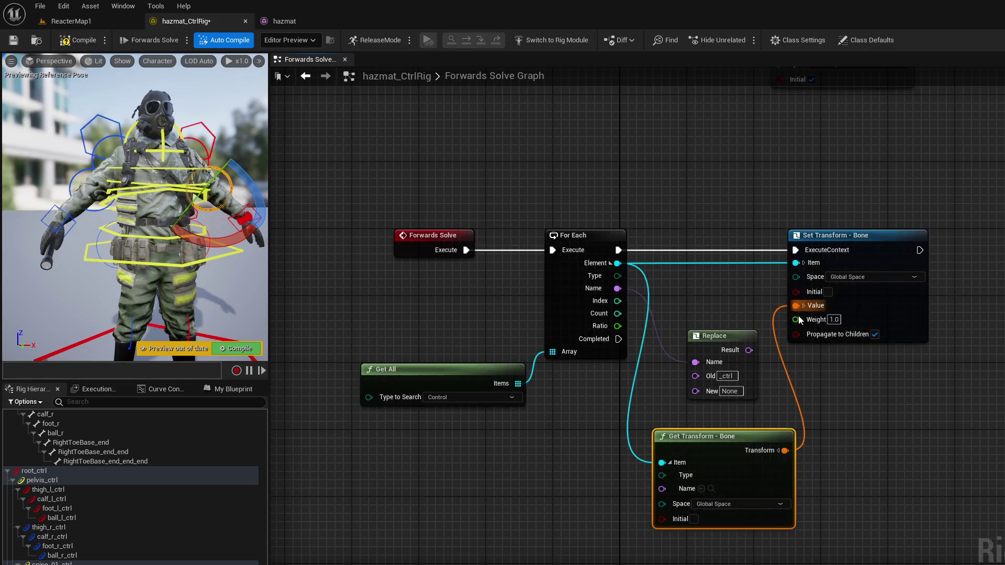
left_click(749, 262, "alt")
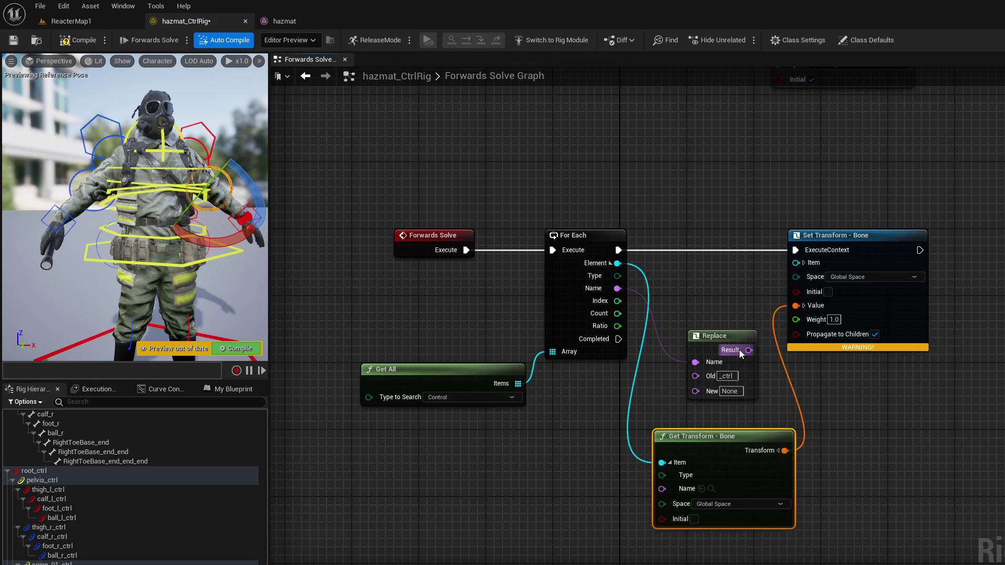
left_click(803, 263)
left_click_drag(749, 350, 795, 292)
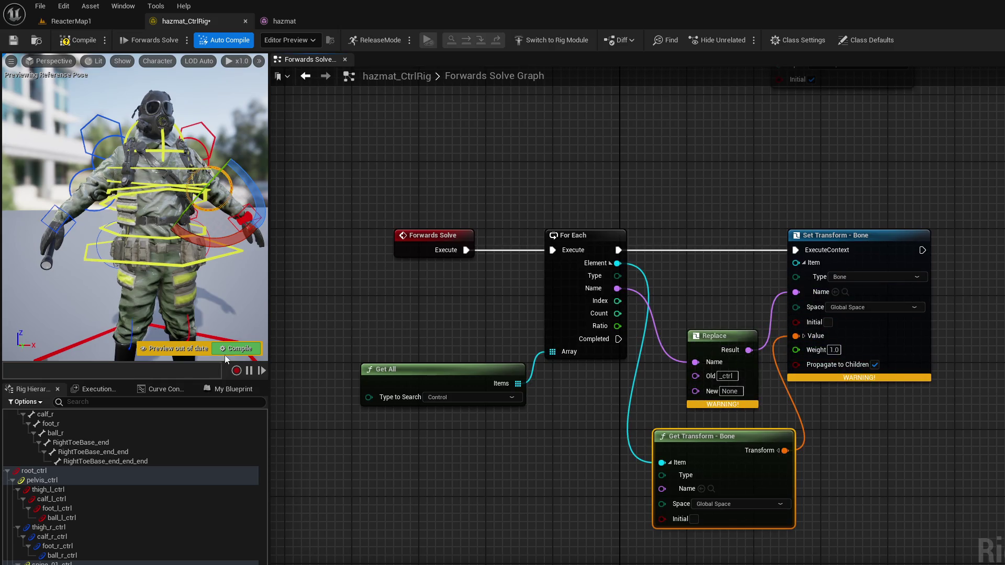
Step: Compile the rig and rotate the pelvis control to test it
left_click(239, 350)
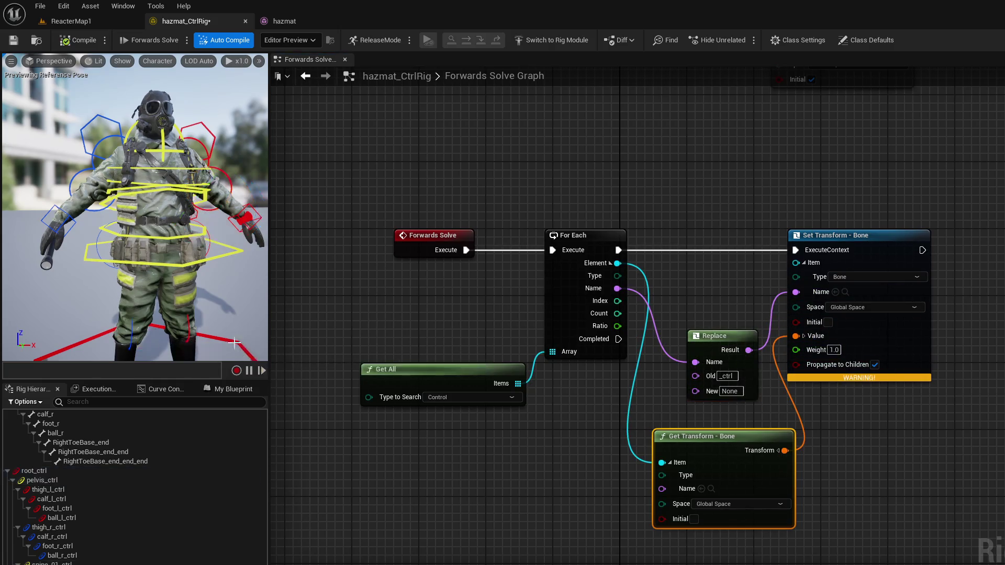
left_click(90, 111)
mouse_move(131, 113)
left_mouse_down()
mouse_move(196, 100)
mouse_move(157, 101)
mouse_move(173, 220)
mouse_move(162, 199)
mouse_move(183, 229)
mouse_move(215, 228)
left_mouse_up()
key("Escape")
left_click(152, 230)
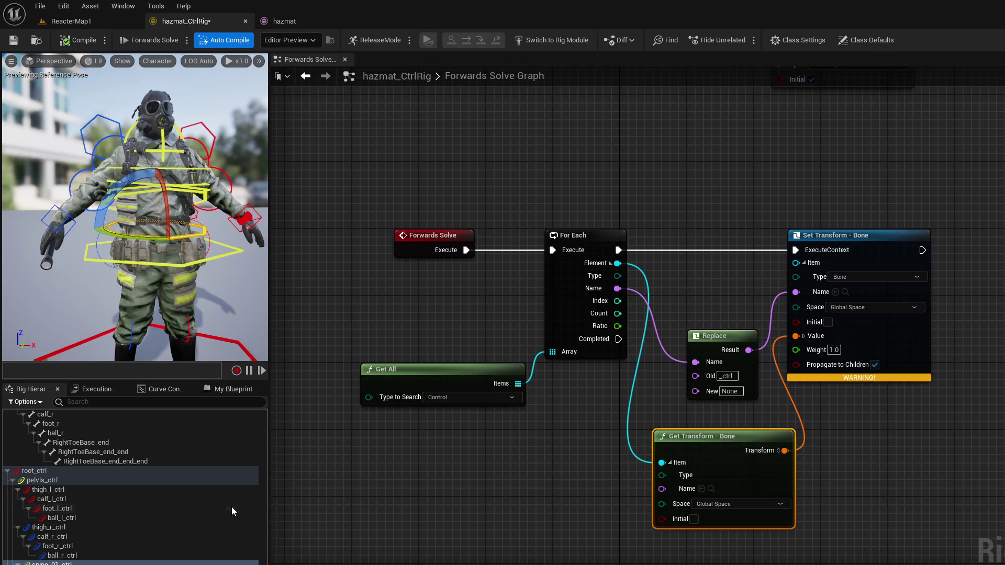
Step: Rotate the red hand control to test the arm, then select root_ctrl
scroll(198, 560, "down", 1)
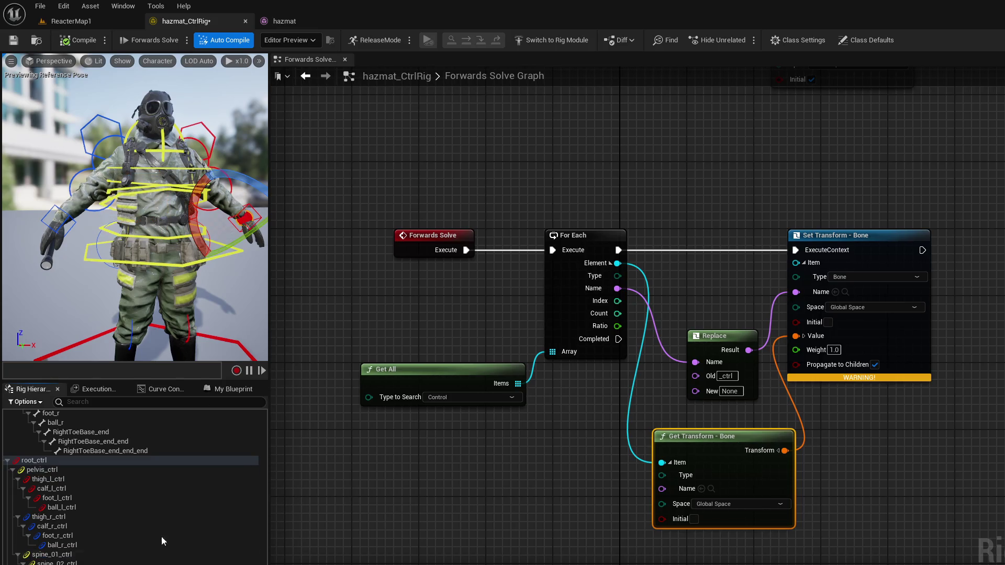
left_click(245, 214)
mouse_move(217, 262)
left_mouse_down()
mouse_move(207, 236)
mouse_move(220, 250)
left_mouse_up()
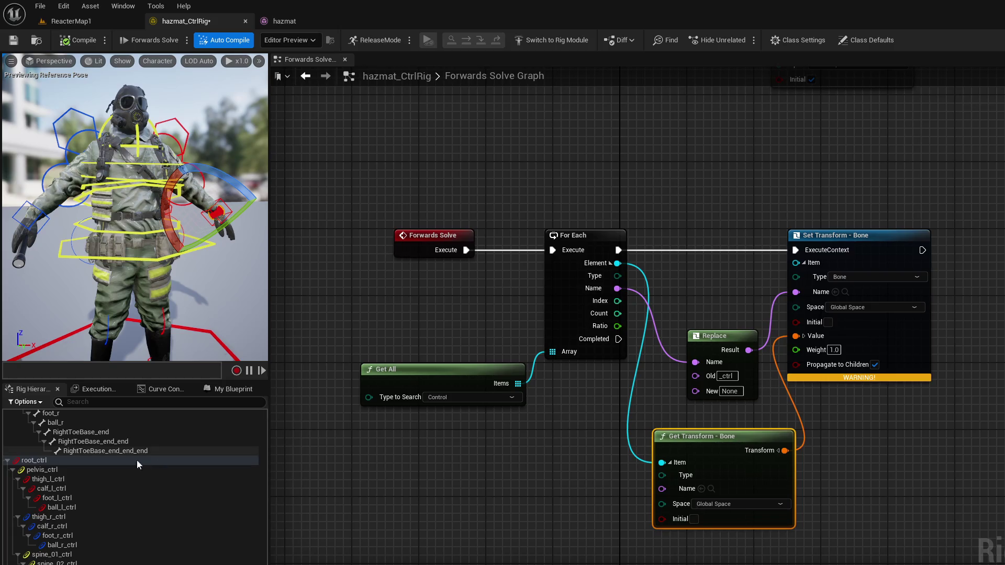
left_click(118, 462)
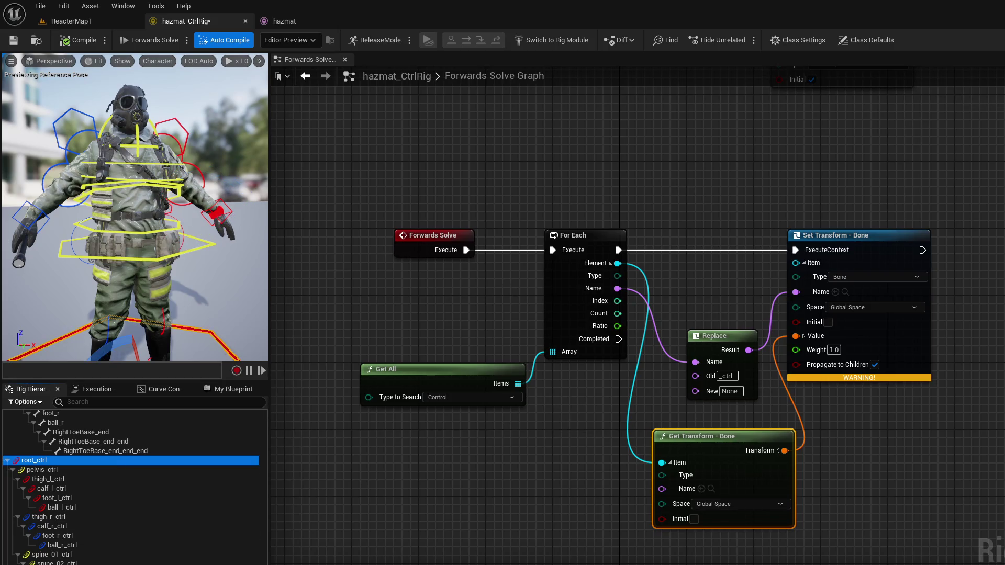
Step: Delete root_ctrl and every control below it, then select the root-to-spine bones
key("shift+End")
key("Delete")
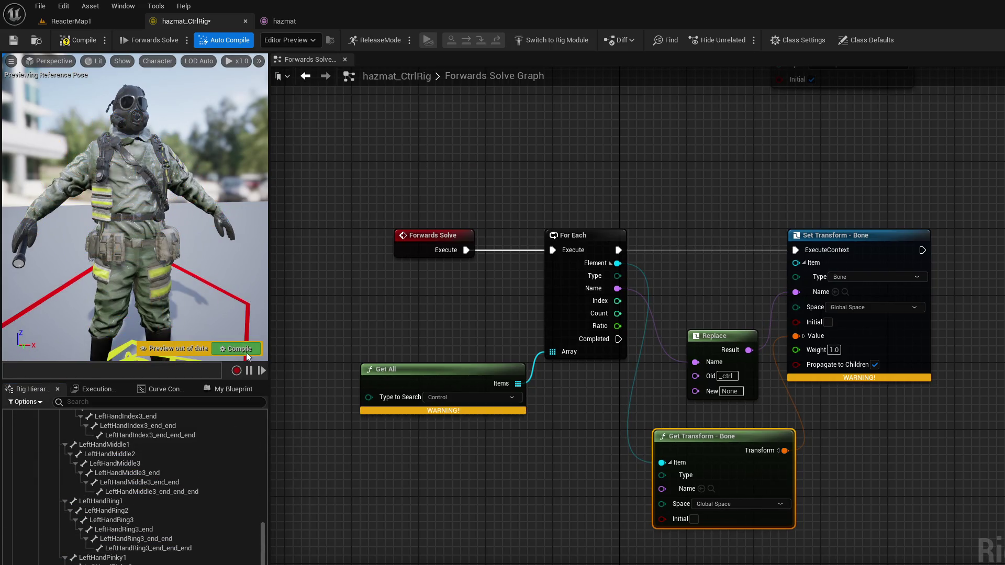
scroll(26, 419, "up", 5)
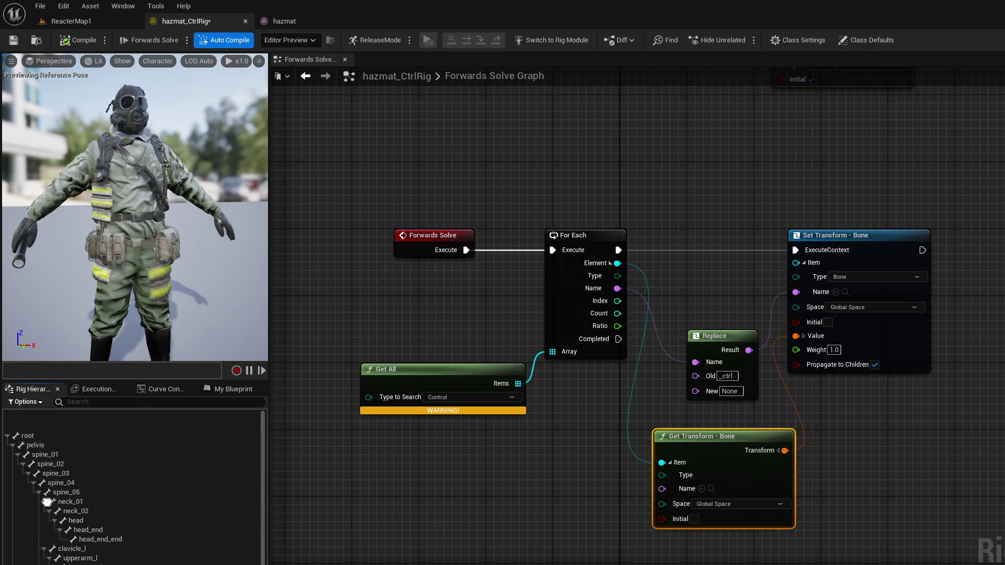
left_click(27, 415)
mouse_move(26, 417)
left_mouse_down()
mouse_move(53, 426)
mouse_move(89, 471)
left_mouse_up()
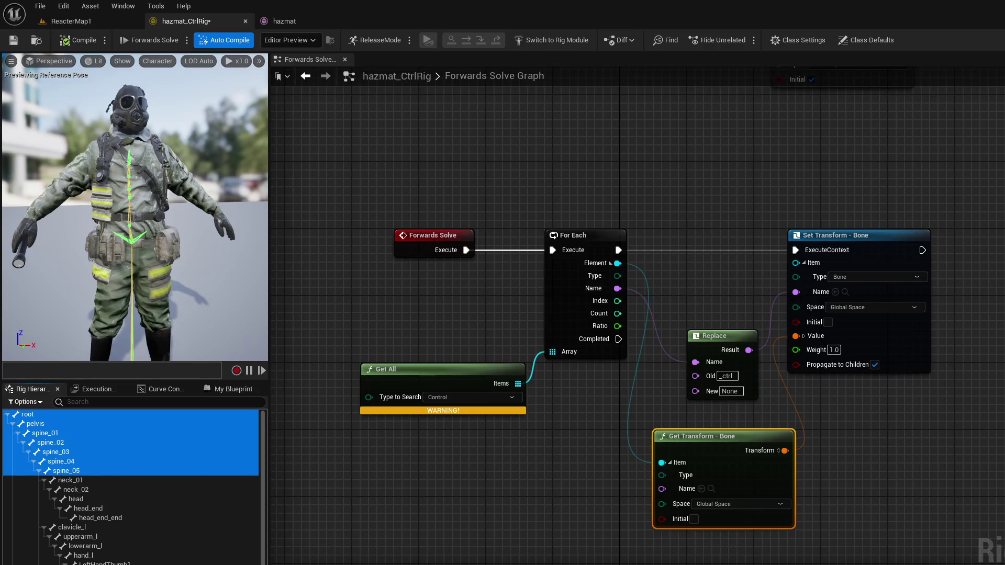
left_click(93, 425)
Step: Select all bones and use Add Controls For Selected to create a _ctrl control for each
left_click(132, 536)
scroll(132, 532, "down", 10)
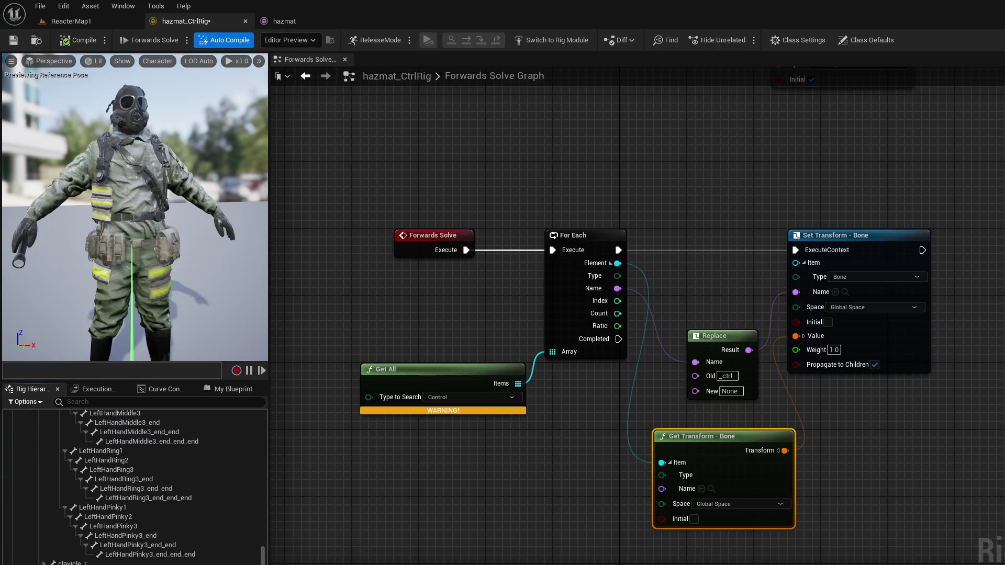
key("ctrl+a")
right_click(114, 411)
mouse_move(180, 442)
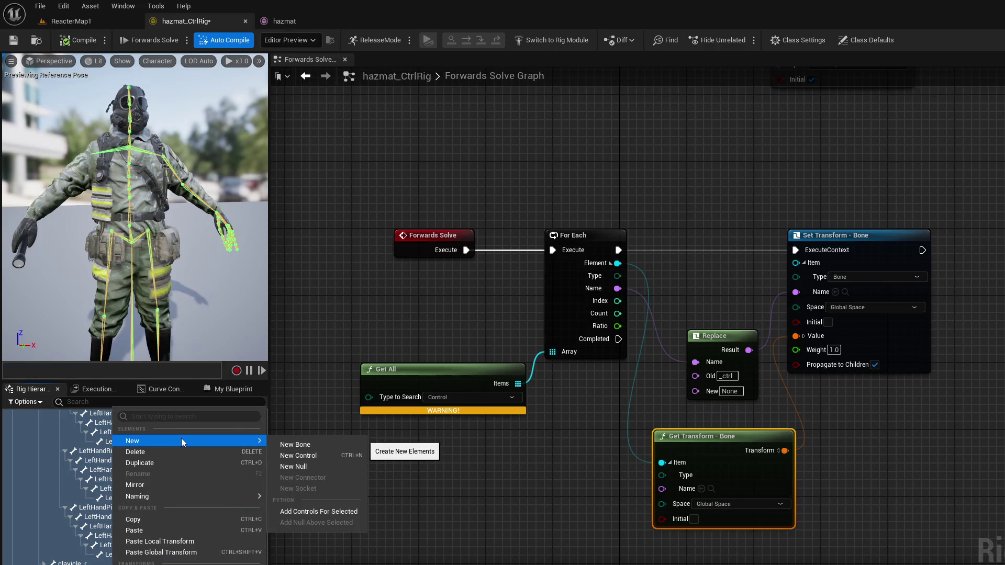
left_click(322, 515)
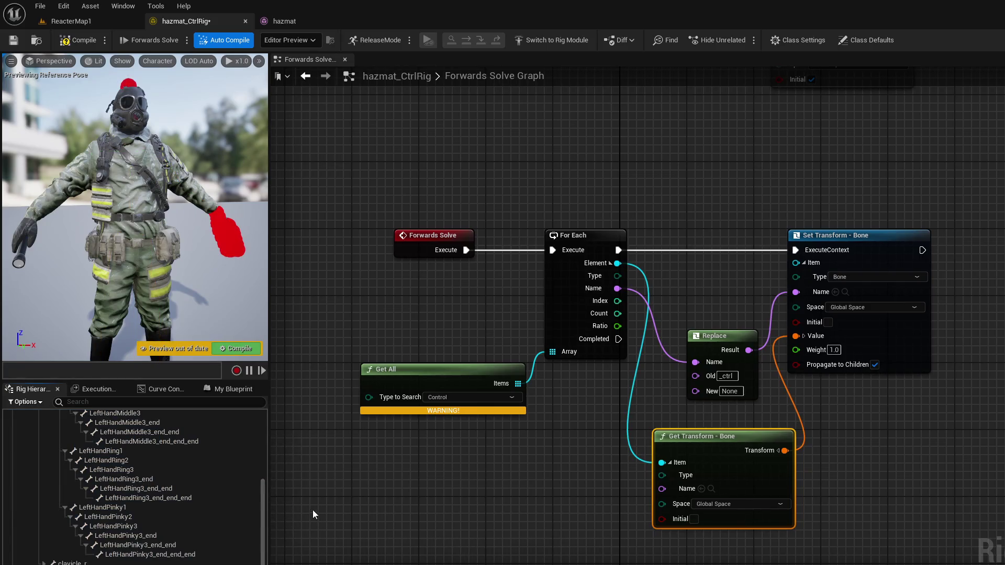
scroll(168, 545, "down", 10)
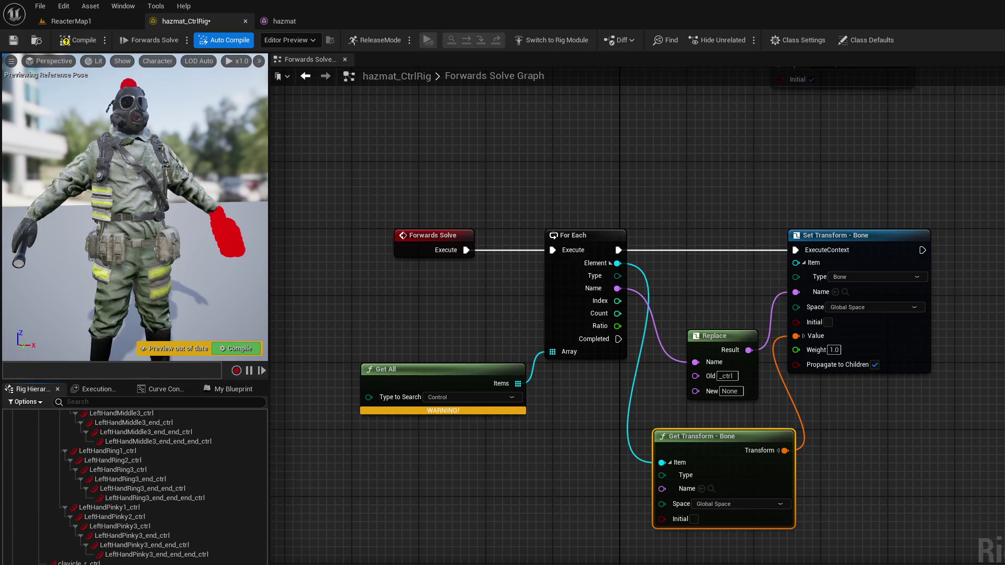
mouse_move(178, 291)
left_mouse_down()
mouse_move(172, 265)
mouse_move(178, 290)
left_mouse_up()
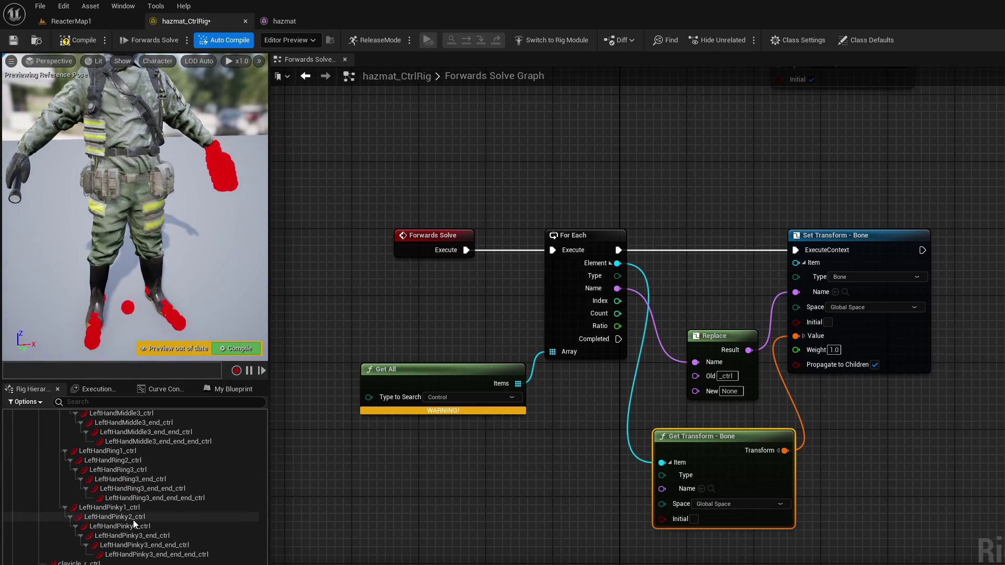
scroll(133, 520, "up", 5)
left_click(118, 466)
scroll(118, 456, "down", 2)
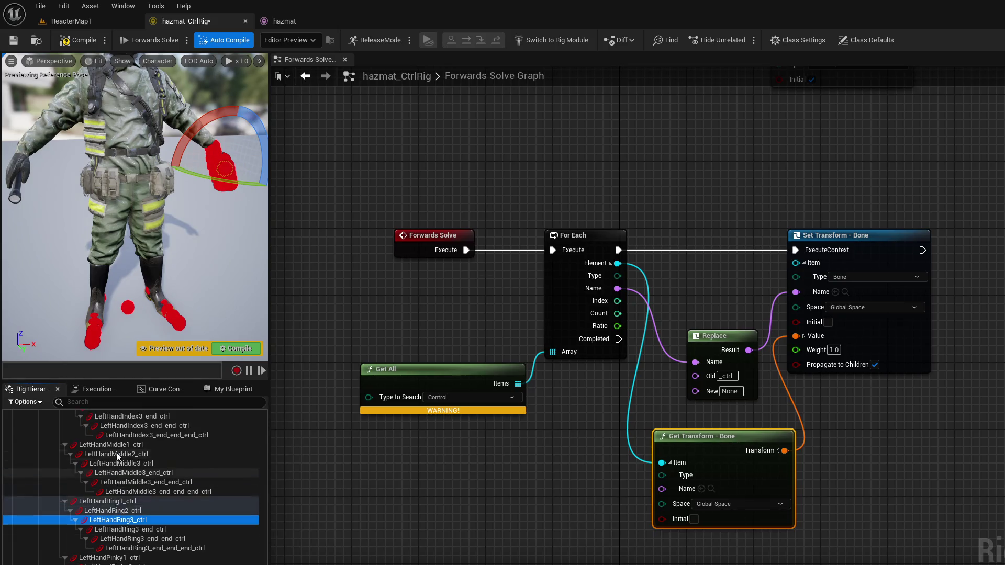
Step: Browse the new controls in Rig Hierarchy, inspecting LeftHandRing3_ctrl, root and root_ctrl
scroll(121, 460, "up", 5)
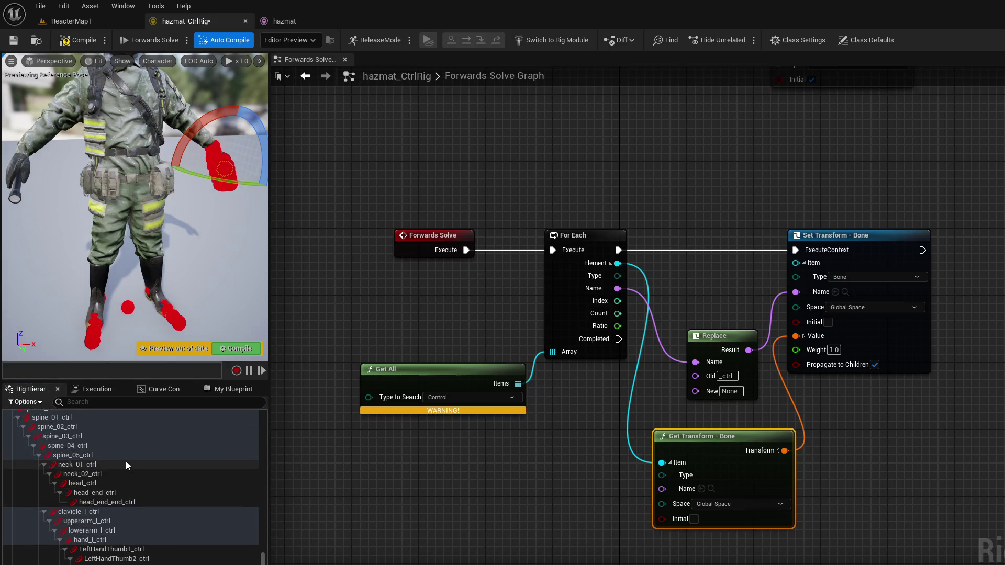
scroll(125, 461, "down", 5)
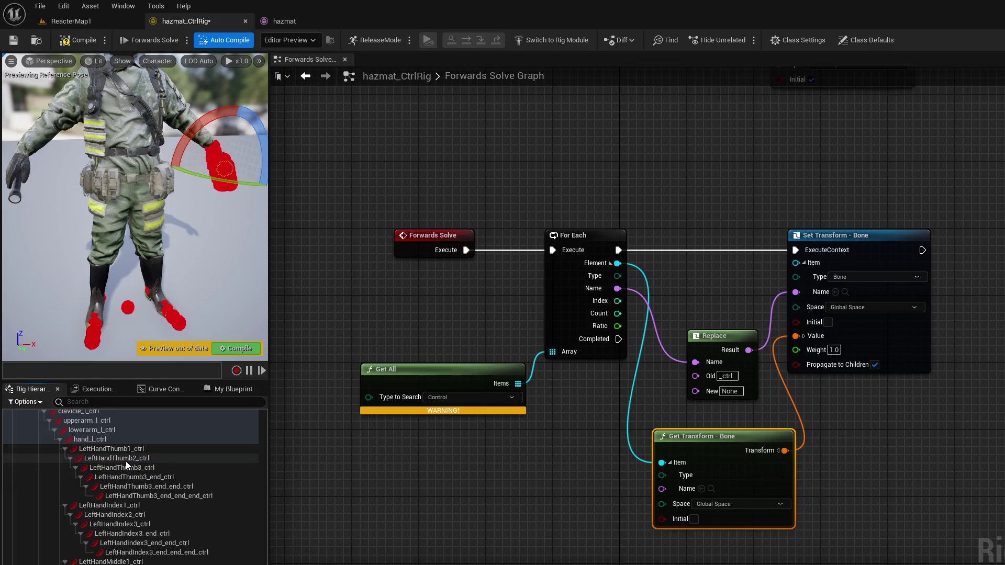
scroll(126, 487, "down", 4)
left_click(118, 537)
scroll(130, 487, "down", 3)
scroll(131, 487, "up", 4)
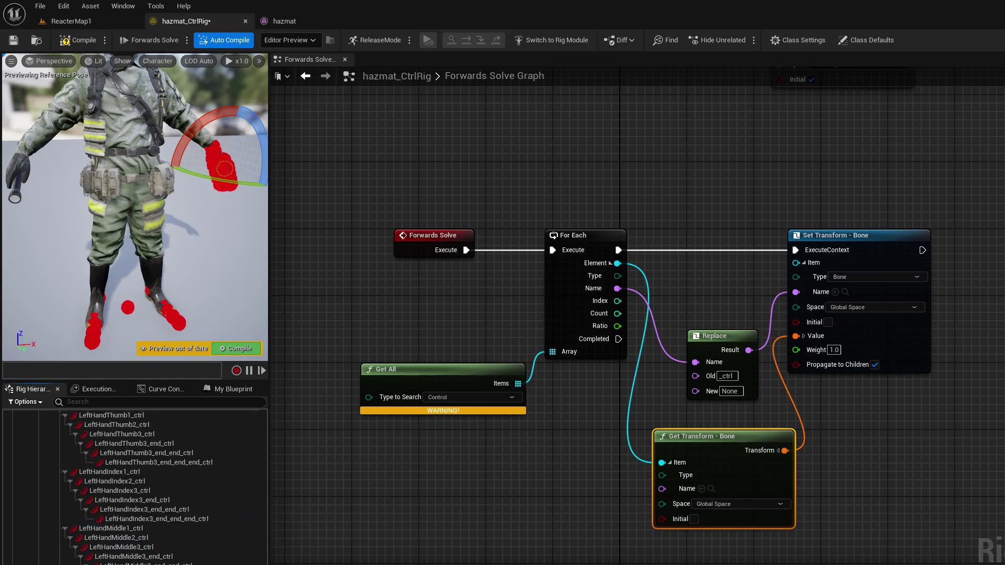
scroll(157, 486, "up", 10)
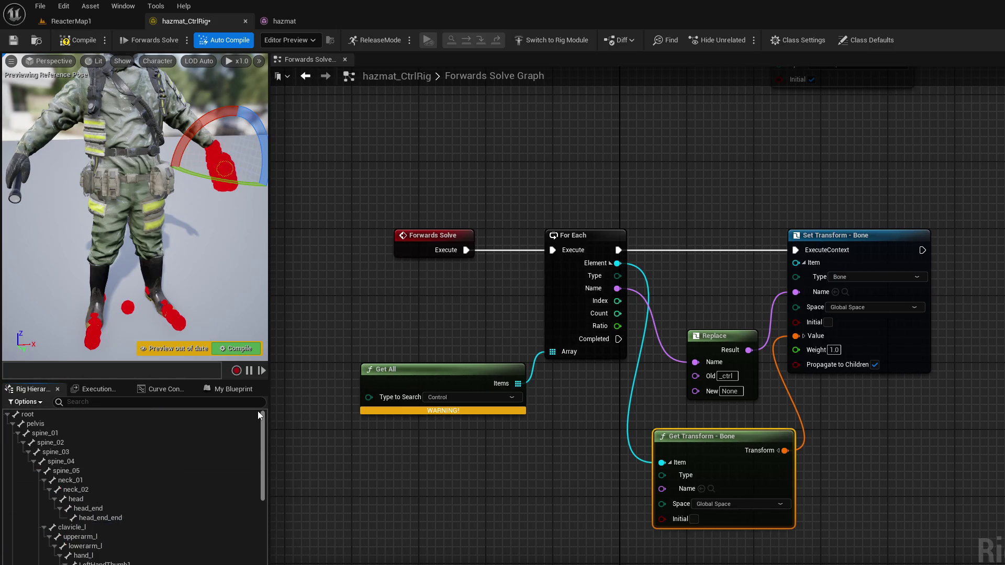
left_click(41, 417)
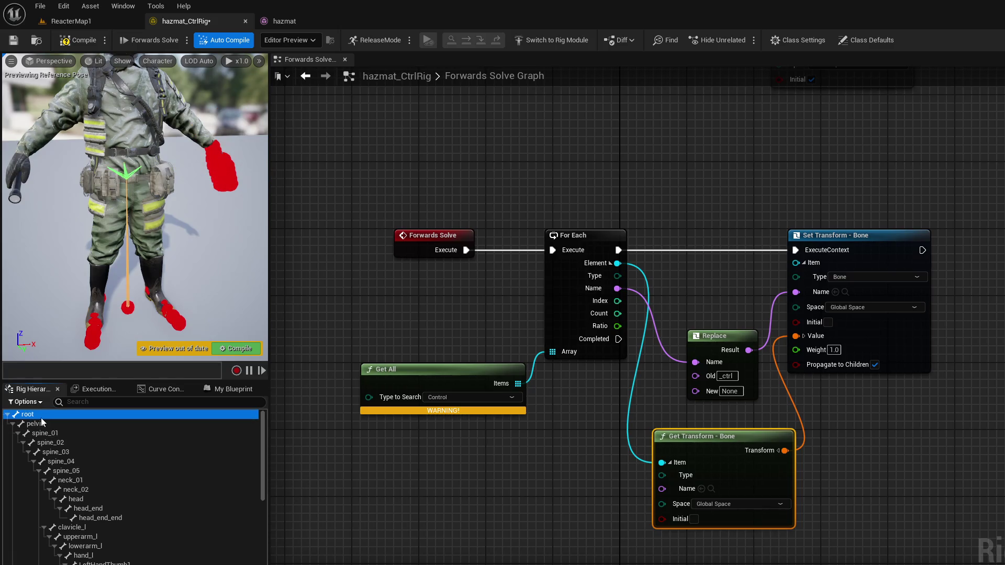
scroll(134, 524, "down", 3)
left_click(135, 549)
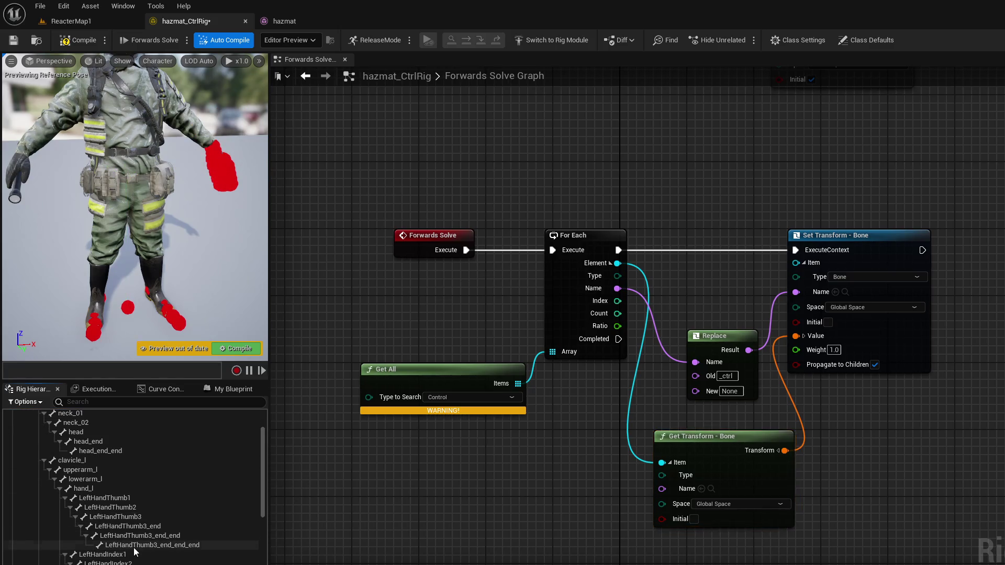
left_click_drag(259, 466, 262, 563)
scroll(93, 541, "up", 3)
left_click(93, 541)
scroll(21, 507, "down", 1)
scroll(23, 508, "up", 5)
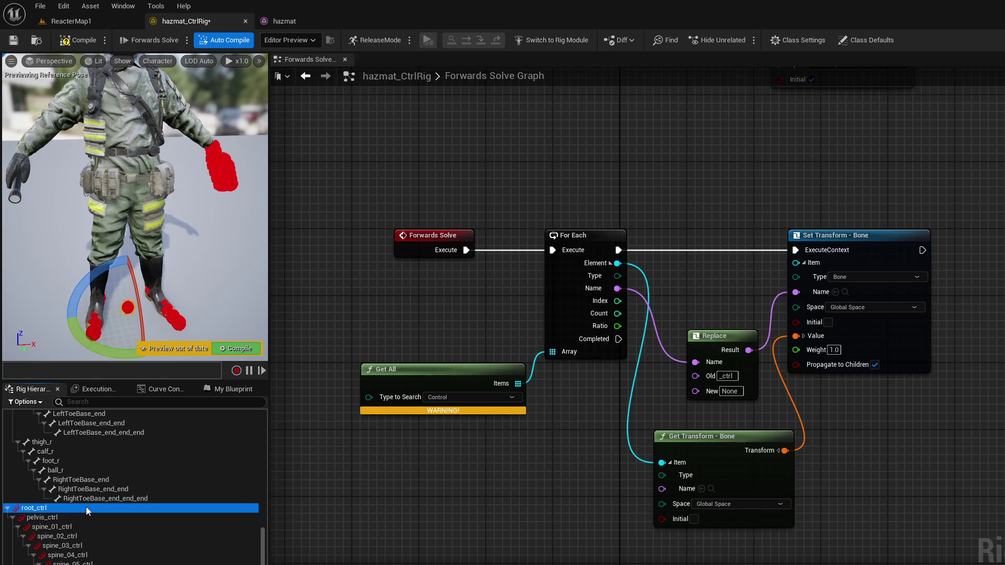
Step: Undo the generated controls with Ctrl+Z
key("Escape")
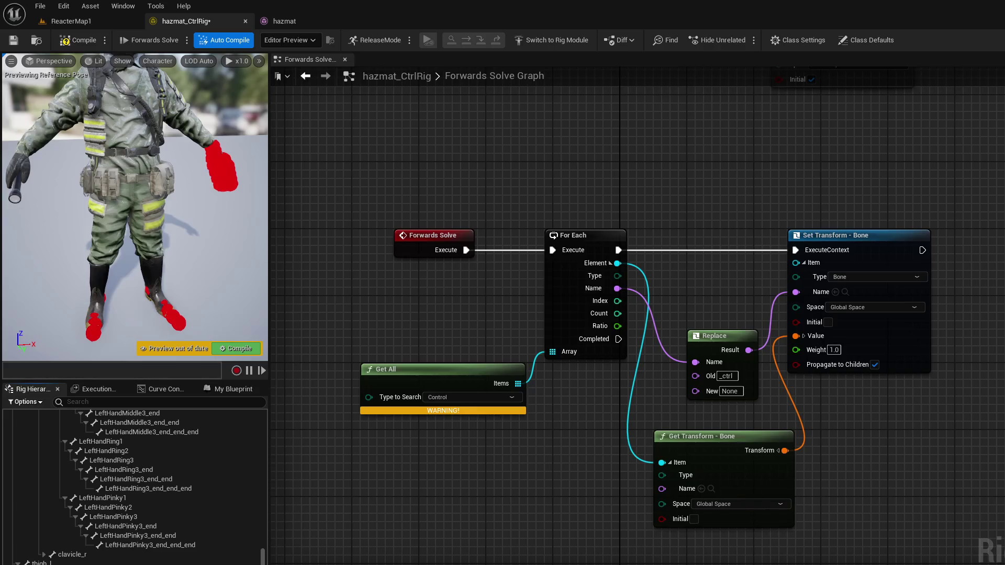
key("ctrl+z")
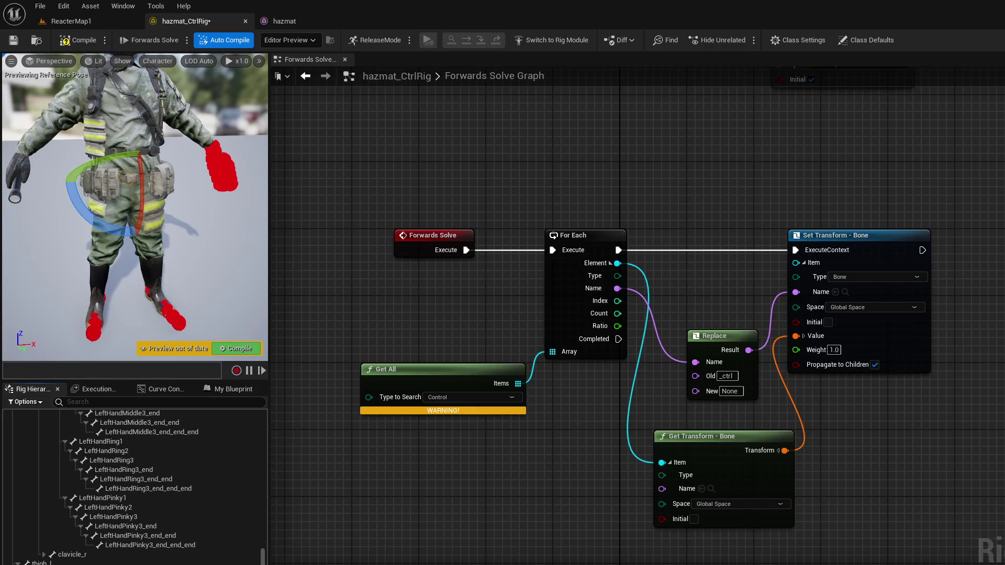
key("ctrl+z")
key("ctrl+z")
key("ctrl+z")
key("ctrl+z")
key("ctrl+z")
key("ctrl+z")
Step: Expand the root tree, select every bone, and add controls for all of them
left_click(8, 414)
left_click(8, 415, "shift")
left_click(28, 415)
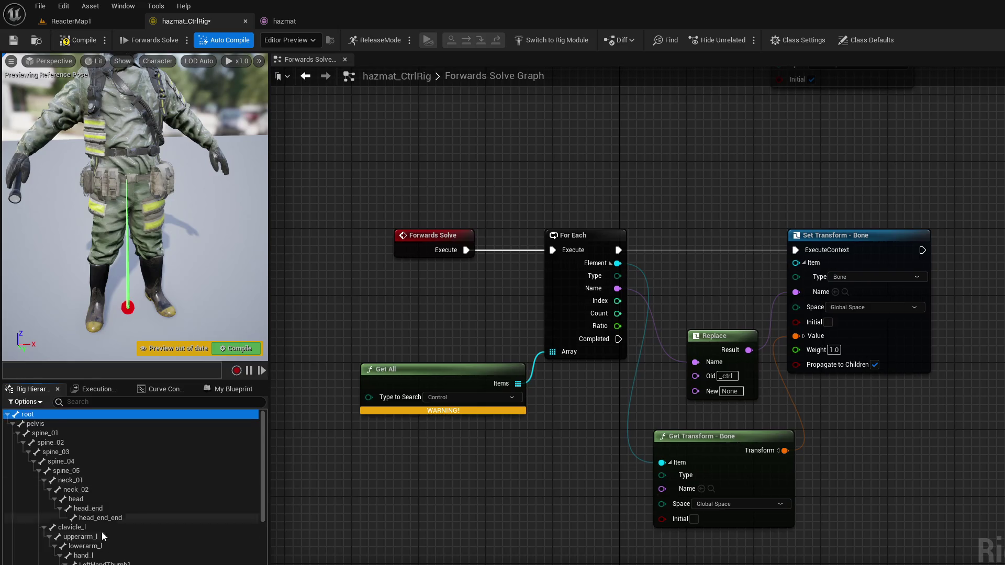
scroll(131, 487, "down", 15)
key("ctrl+a")
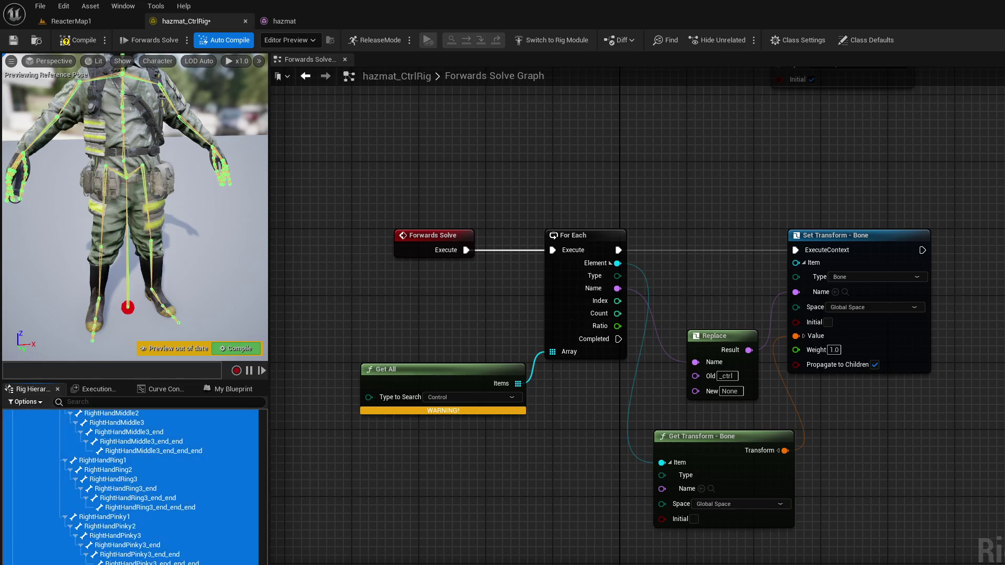
right_click(126, 487)
mouse_move(272, 415)
left_click(325, 486)
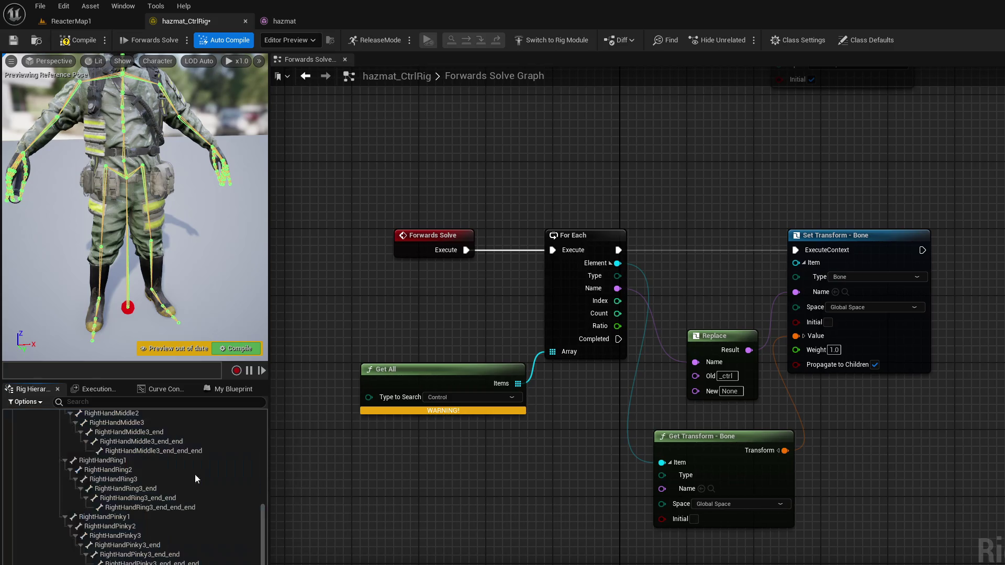
scroll(135, 210, "up", 3)
scroll(135, 210, "up", 2)
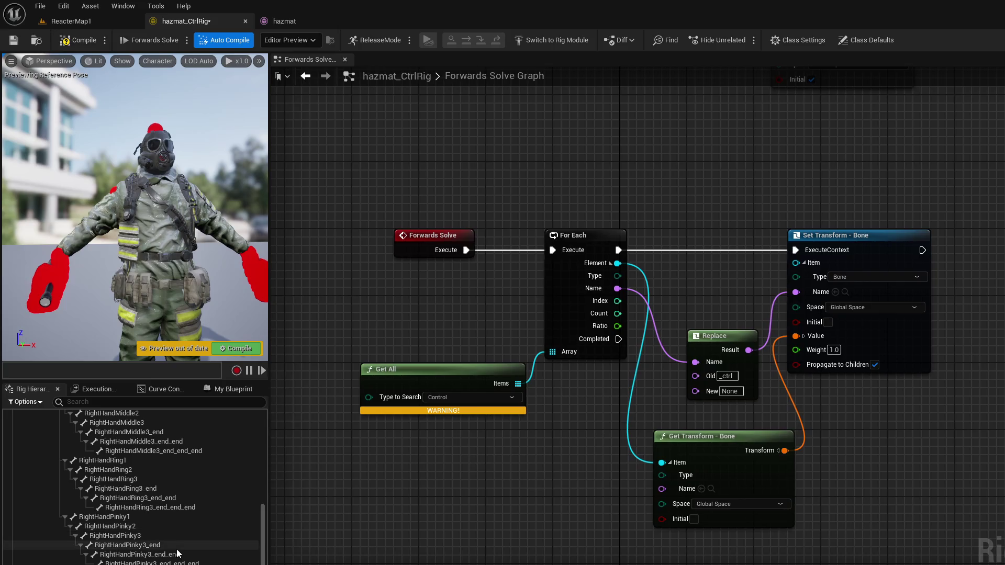
scroll(176, 554, "down", 1)
scroll(178, 555, "down", 6)
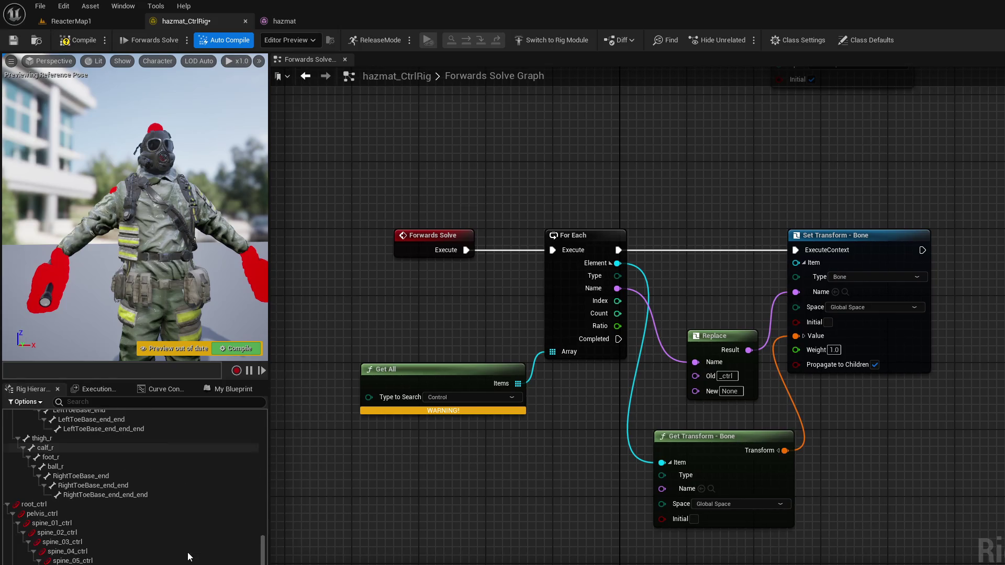
scroll(221, 541, "down", 10)
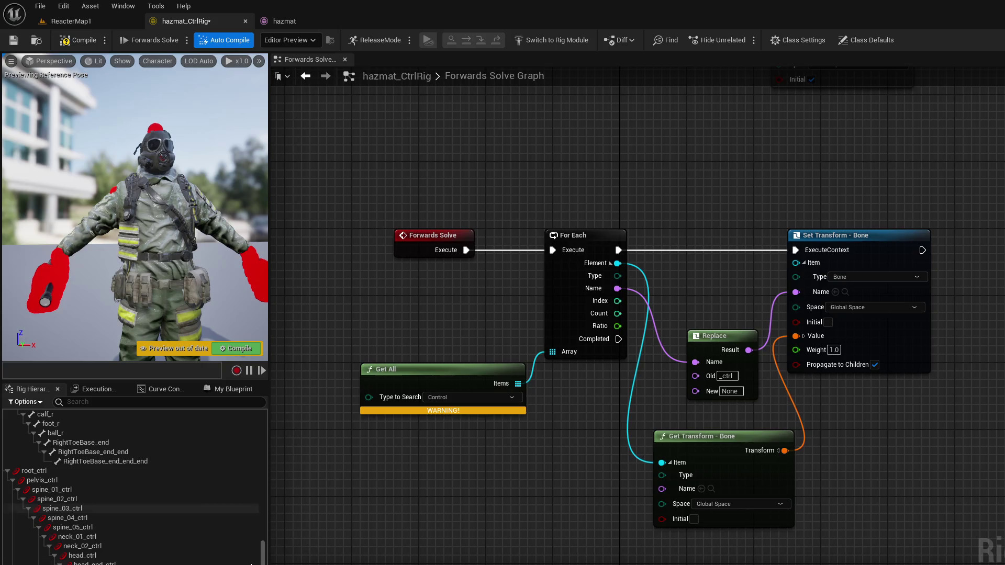
scroll(157, 487, "down", 6)
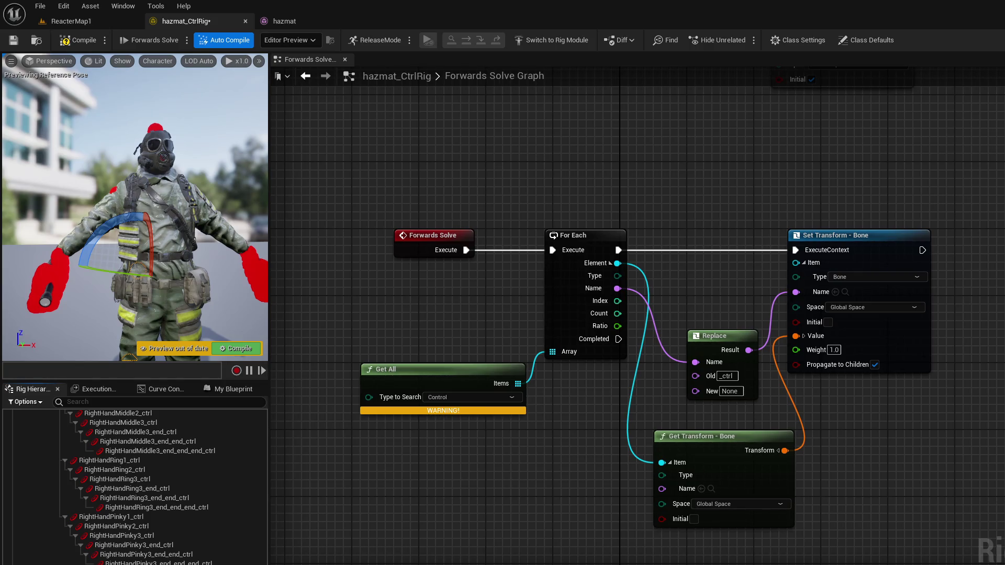
scroll(137, 487, "up", 1)
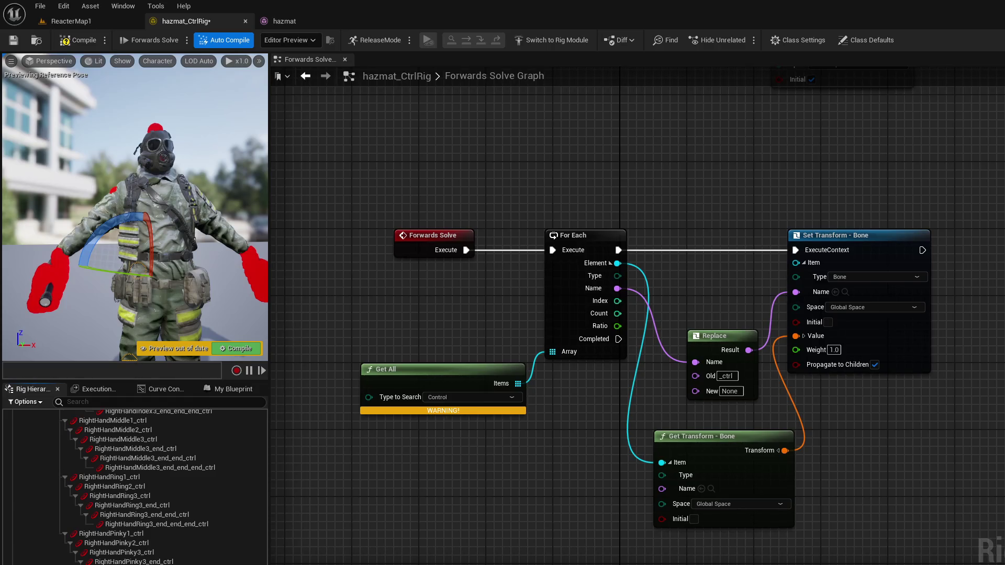
scroll(82, 548, "up", 10)
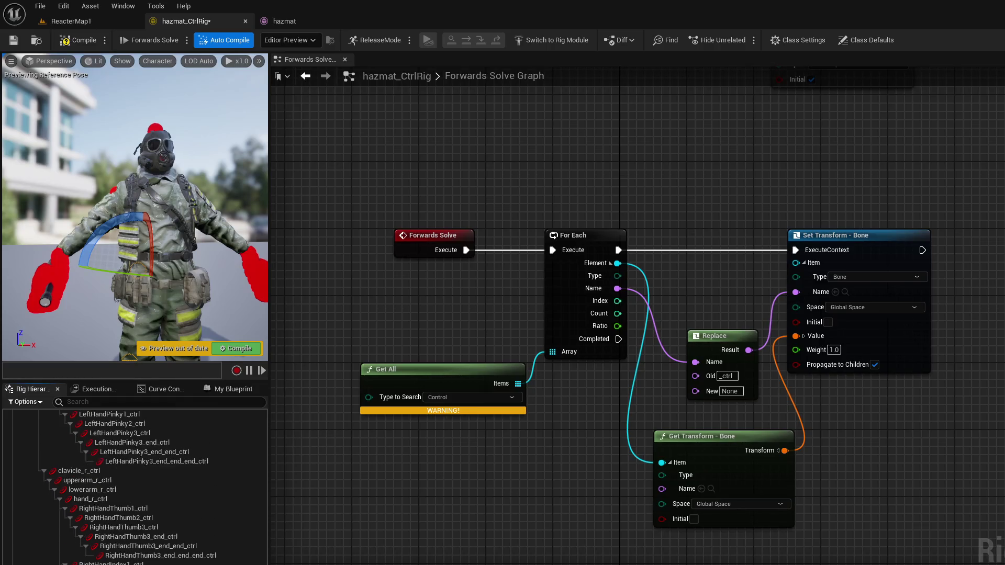
left_click(78, 538)
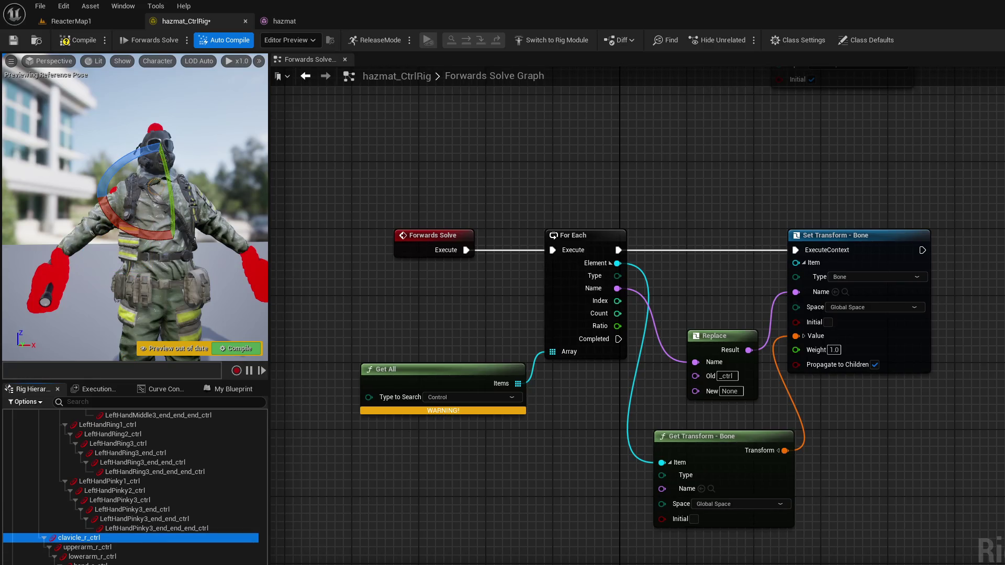
scroll(45, 523, "down", 1)
scroll(46, 524, "up", 2)
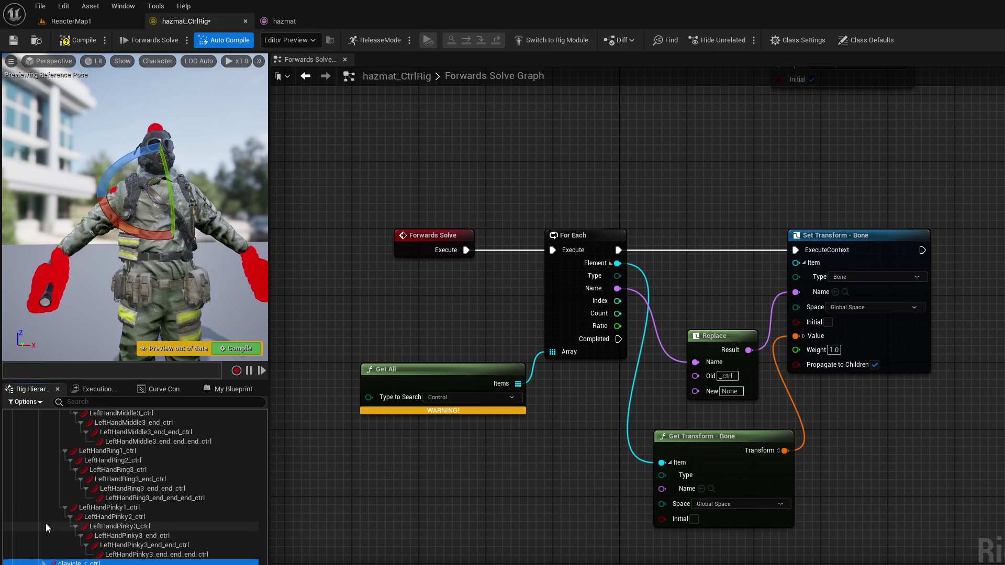
scroll(134, 487, "up", 2)
scroll(135, 487, "down", 10)
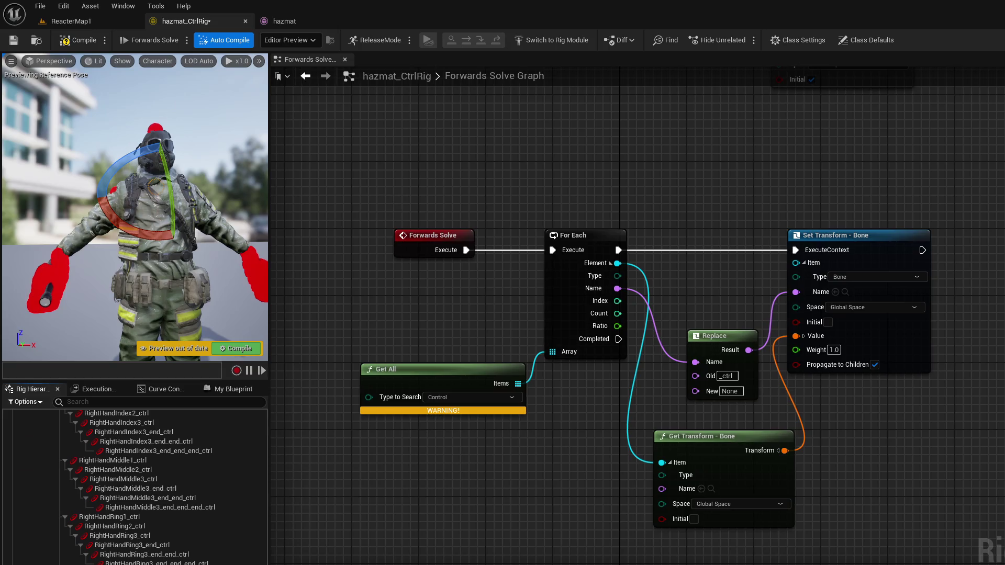
Step: Select the controls from head_end_end_ctrl up to root_ctrl in Rig Hierarchy
key("ctrl+a")
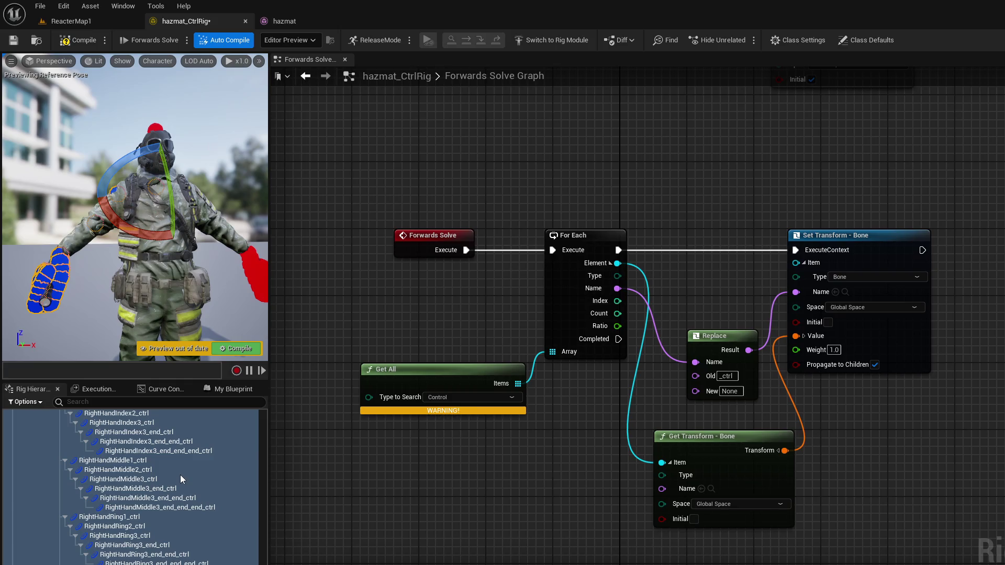
scroll(180, 475, "up", 10)
scroll(176, 479, "up", 5)
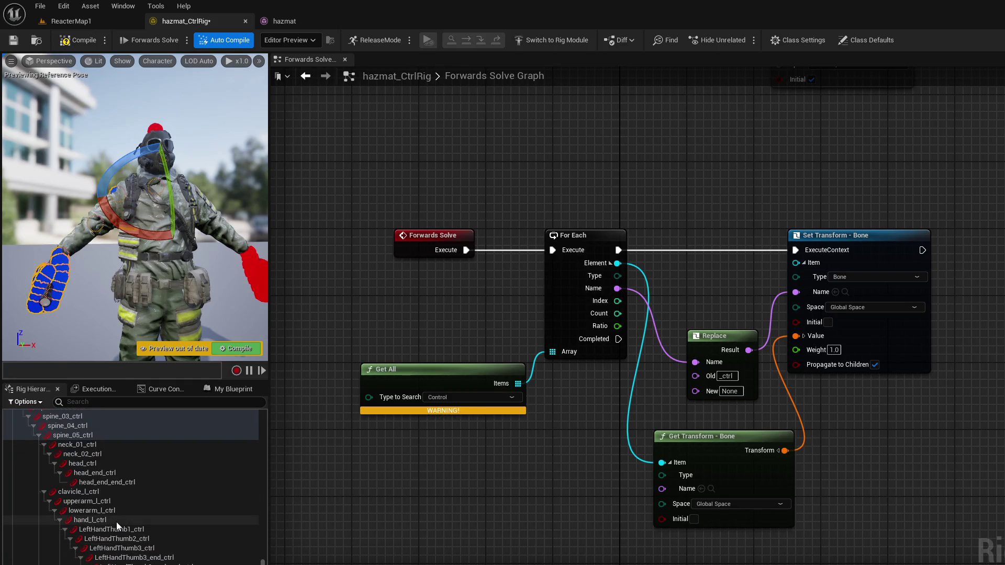
left_click(102, 494)
scroll(101, 495, "down", 5)
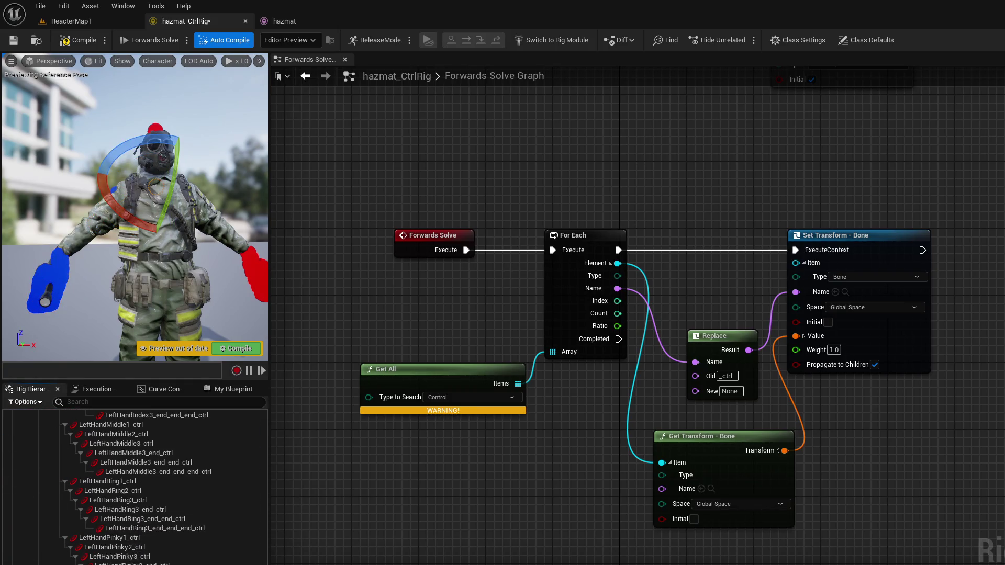
scroll(102, 495, "up", 2)
scroll(121, 529, "up", 3)
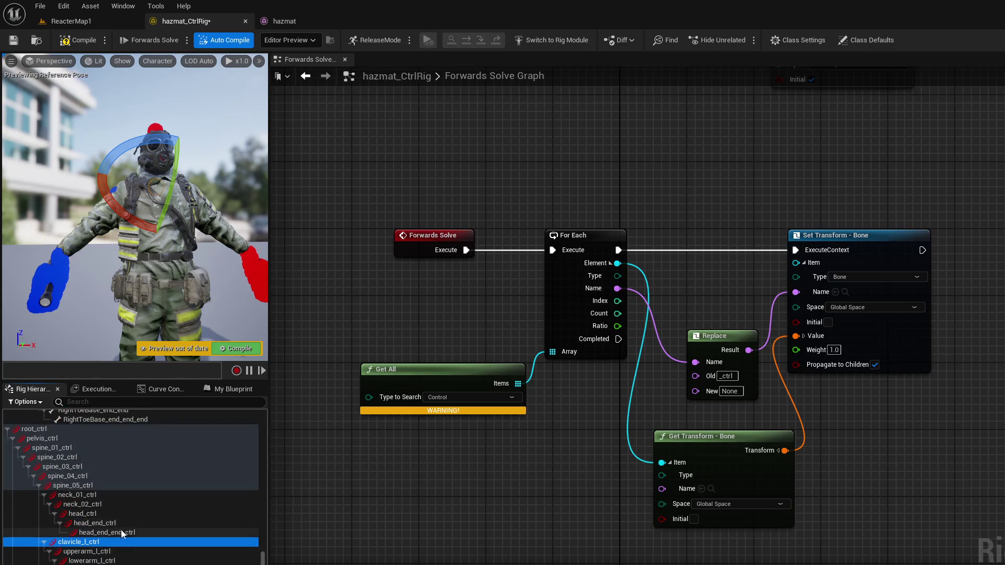
left_click(125, 533)
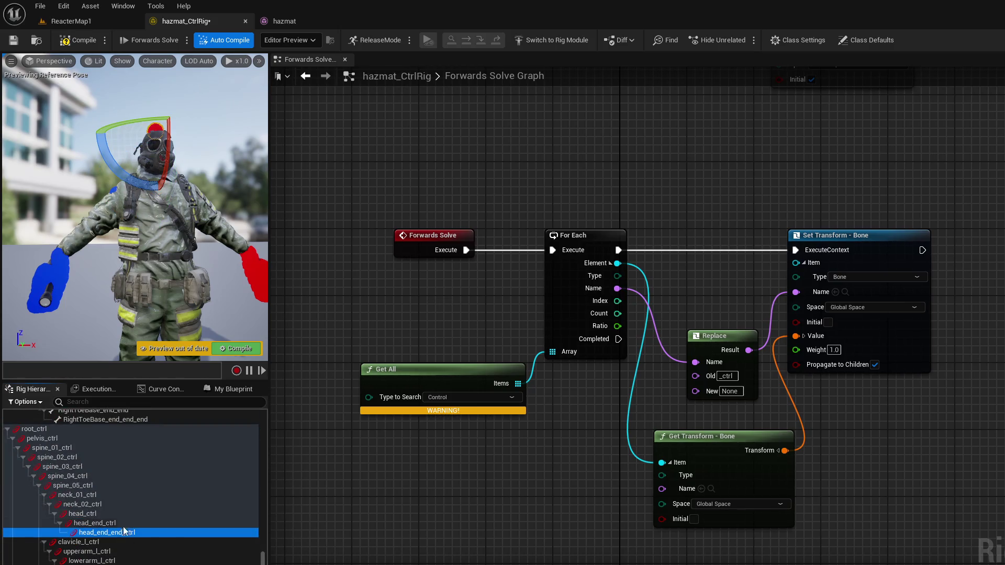
left_click(63, 431, "shift")
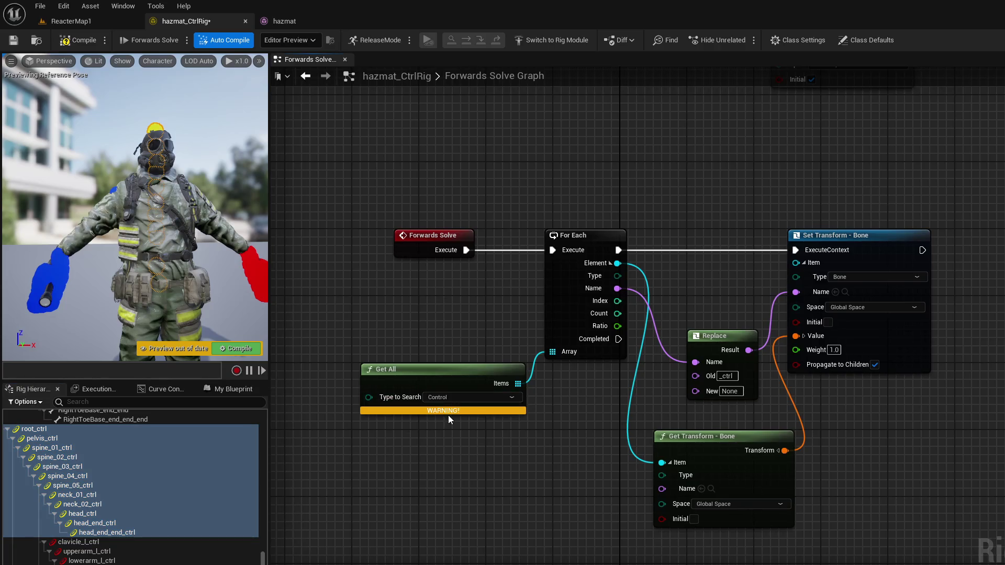
mouse_move(444, 410)
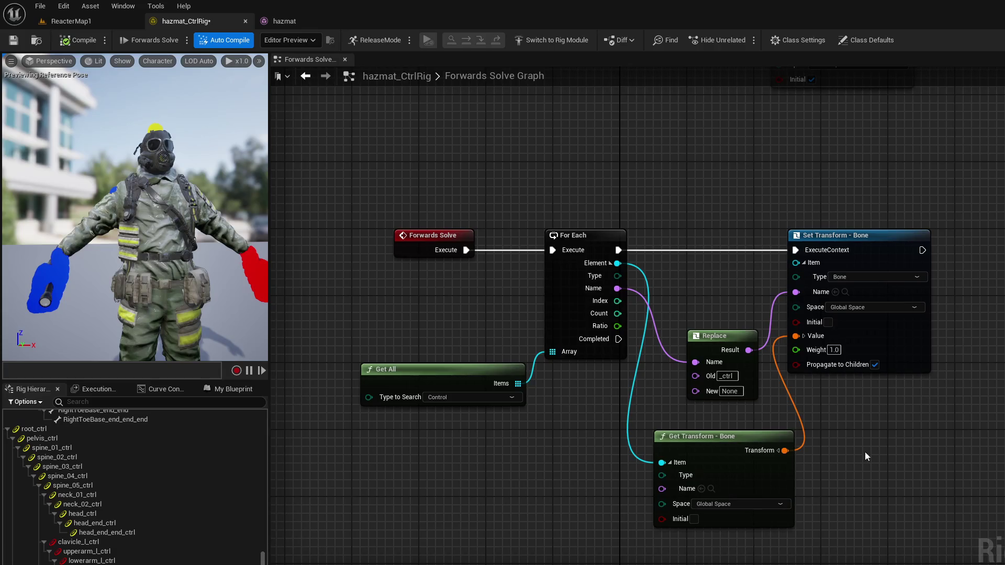
left_click(57, 277)
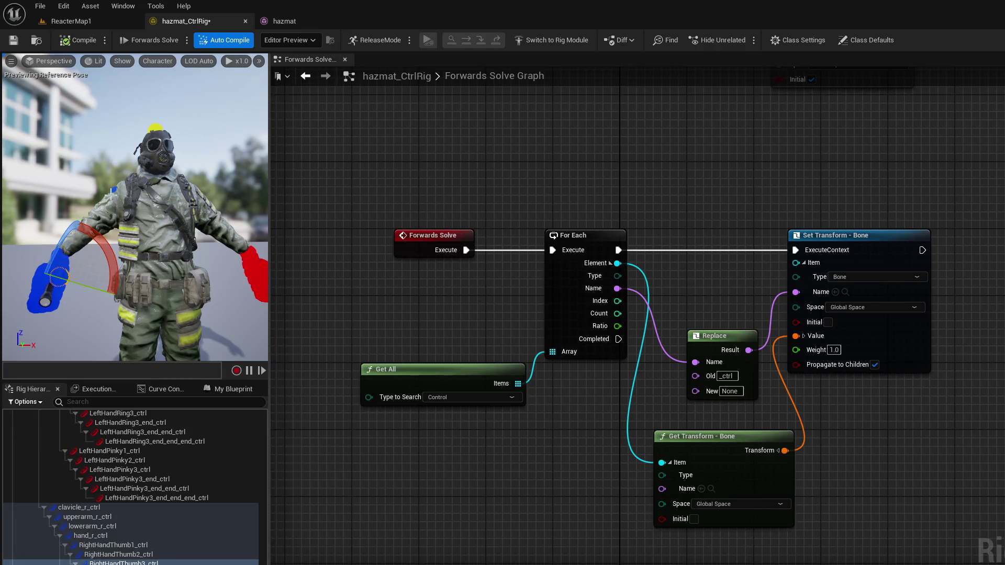
left_click(110, 206)
left_click_drag(109, 253, 85, 233)
left_click(416, 436)
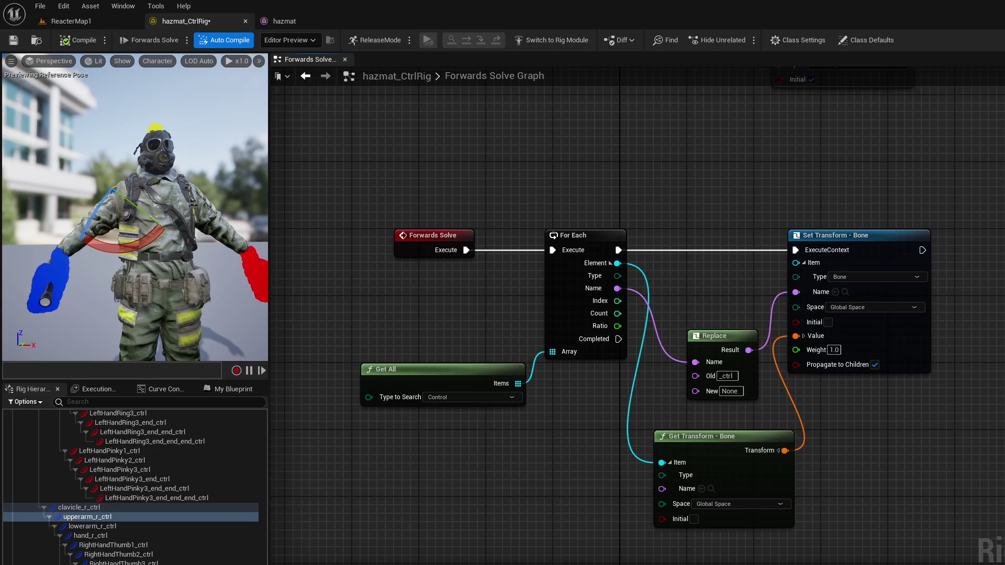
scroll(131, 487, "up", 5)
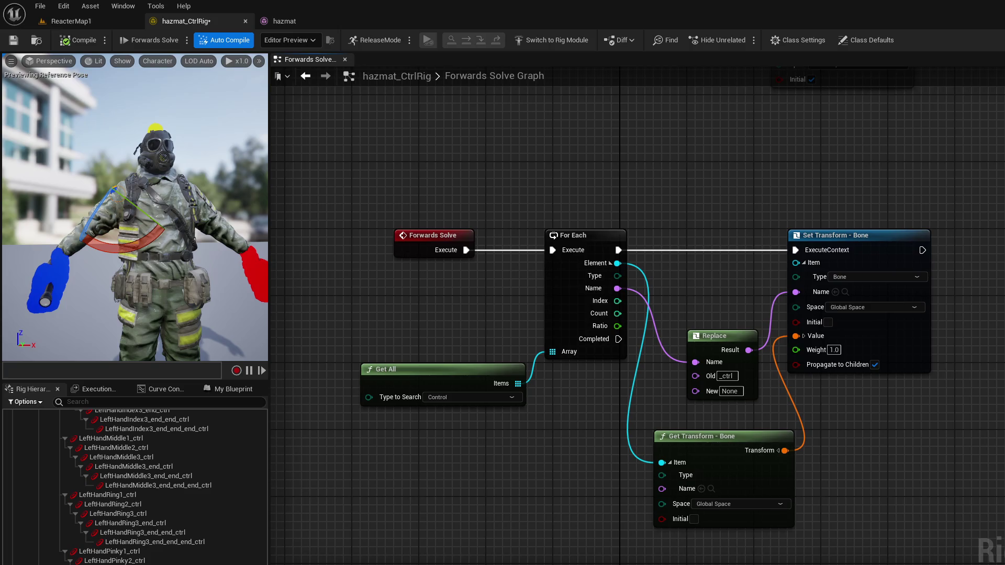
scroll(127, 513, "down", 15)
scroll(255, 544, "down", 5)
scroll(256, 545, "down", 15)
left_click(79, 538)
left_click(83, 508)
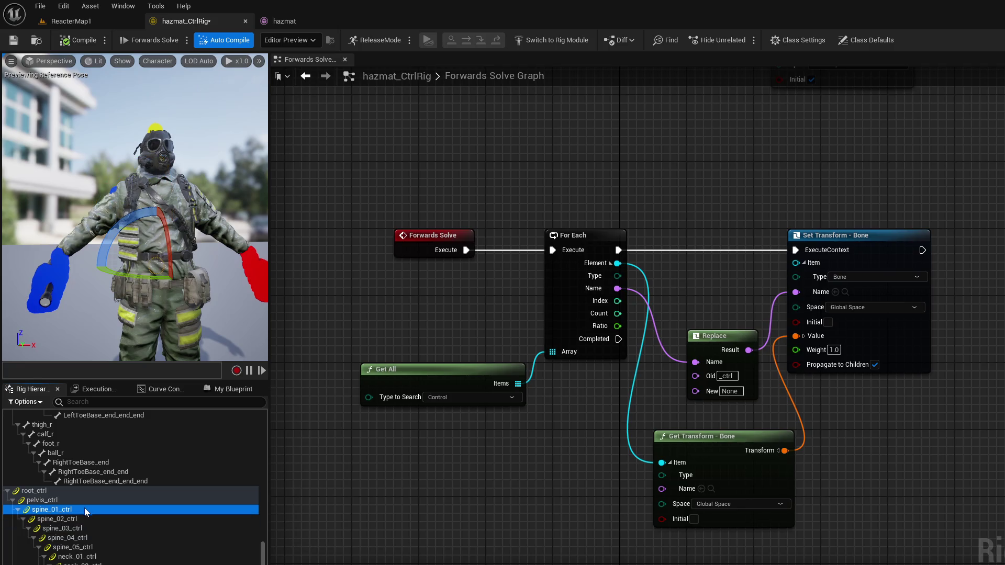
left_click(116, 547, "shift")
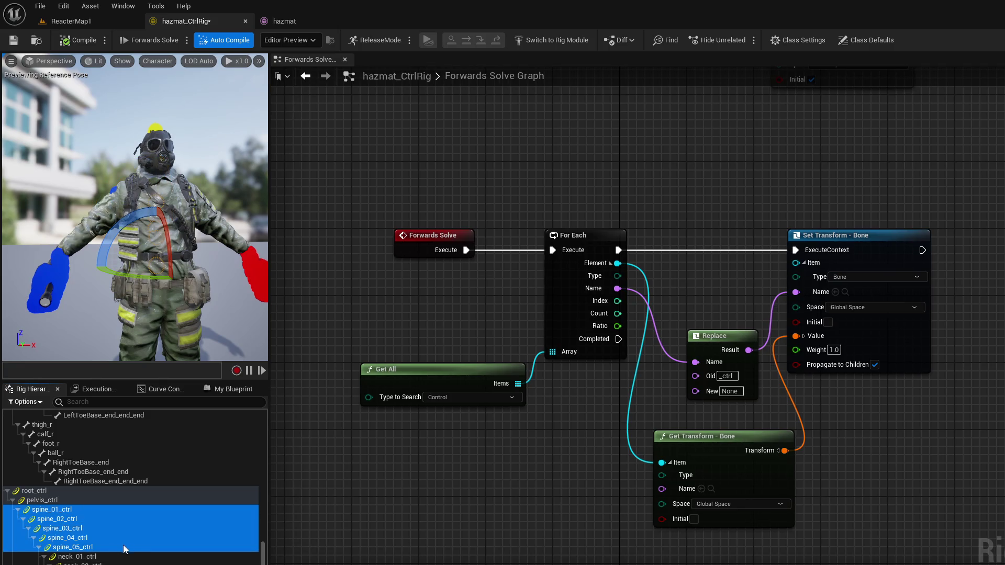
left_click(126, 498)
left_click(129, 510)
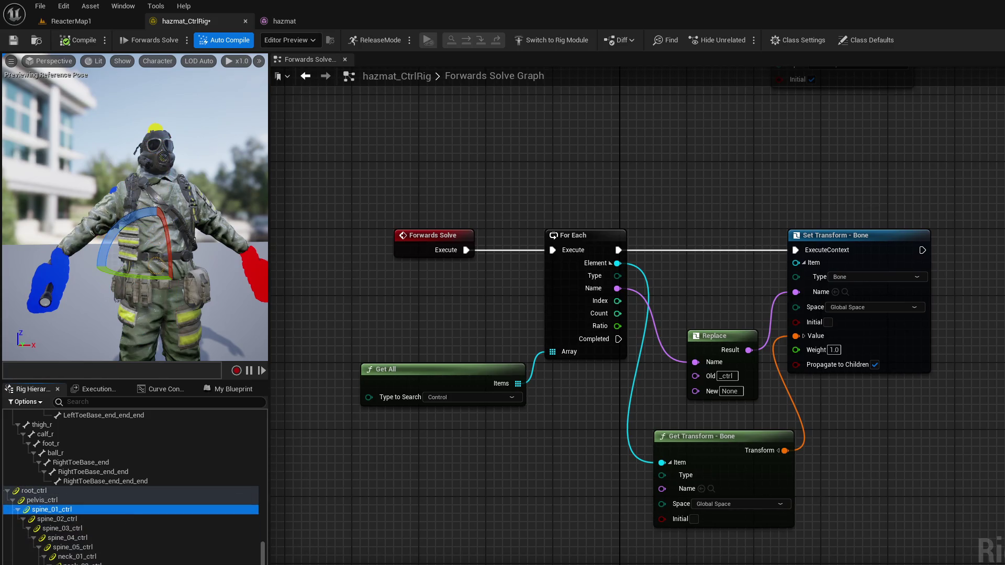
left_click(149, 549, "shift")
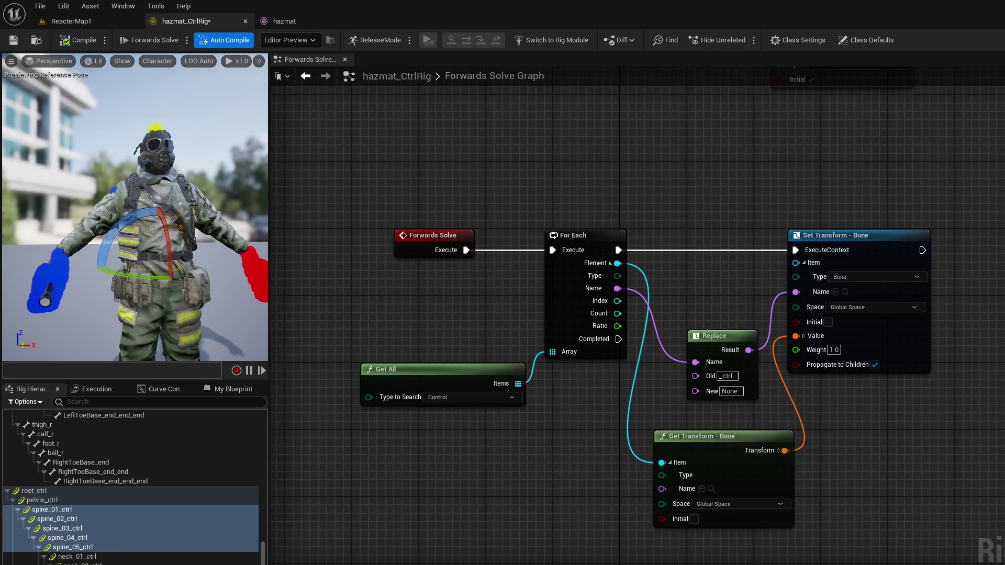
left_click(78, 556, "ctrl")
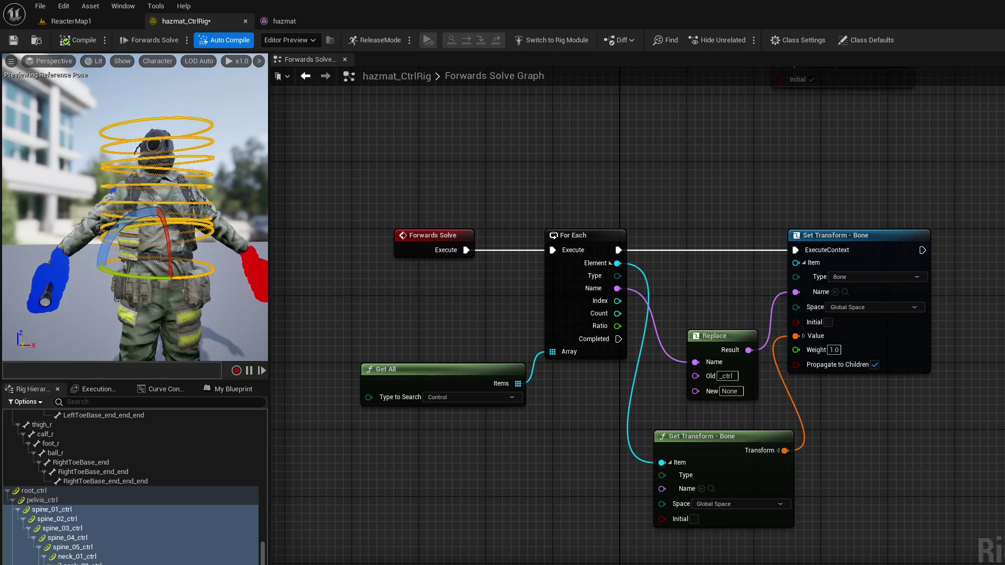
Step: Select the neck_01_ctrl, neck_02_ctrl and spine_05_ctrl controls in Rig Hierarchy to resize their rings
left_click(143, 563)
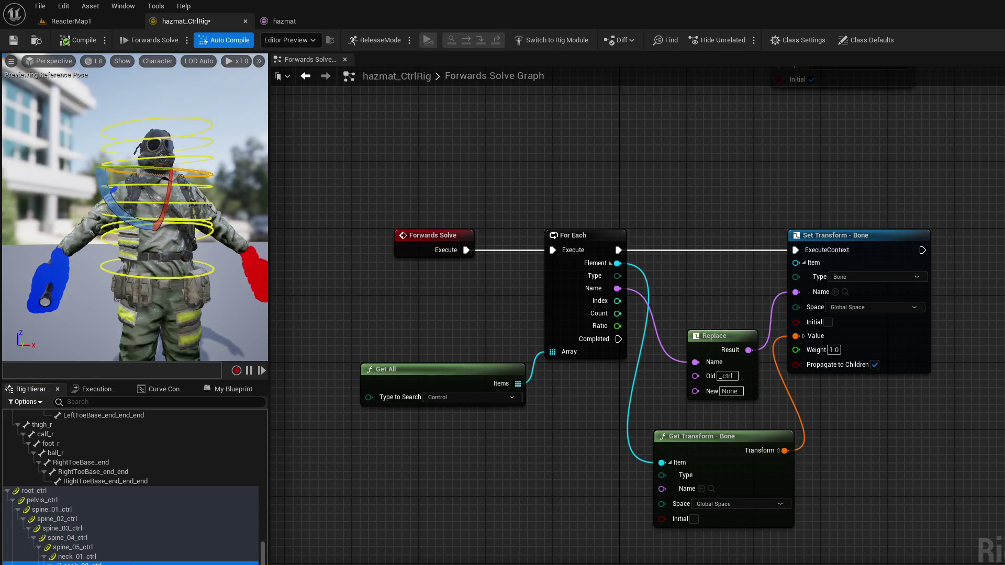
left_click(77, 556)
left_click(79, 564, "shift")
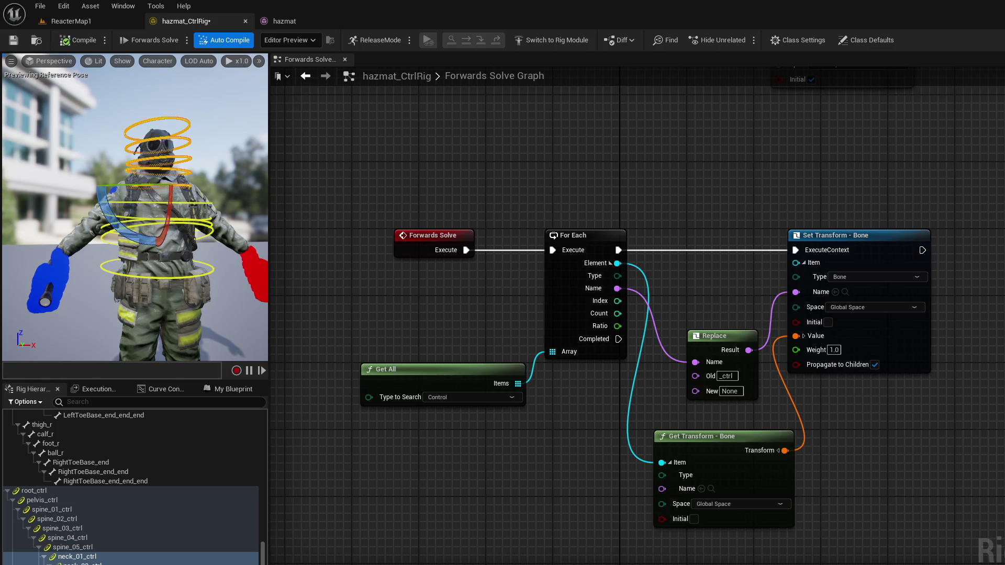
left_click(74, 564)
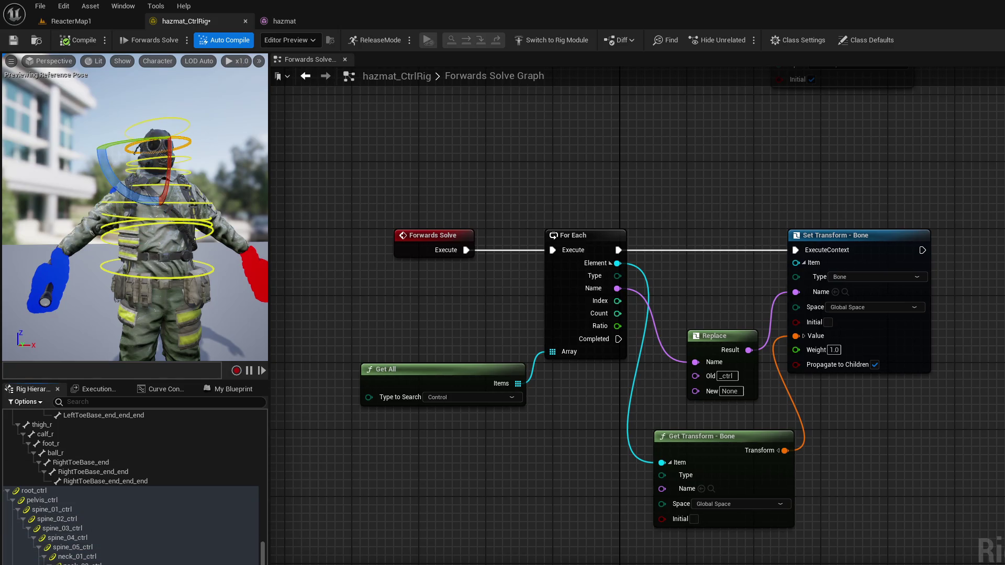
left_click(118, 563)
left_click(118, 562)
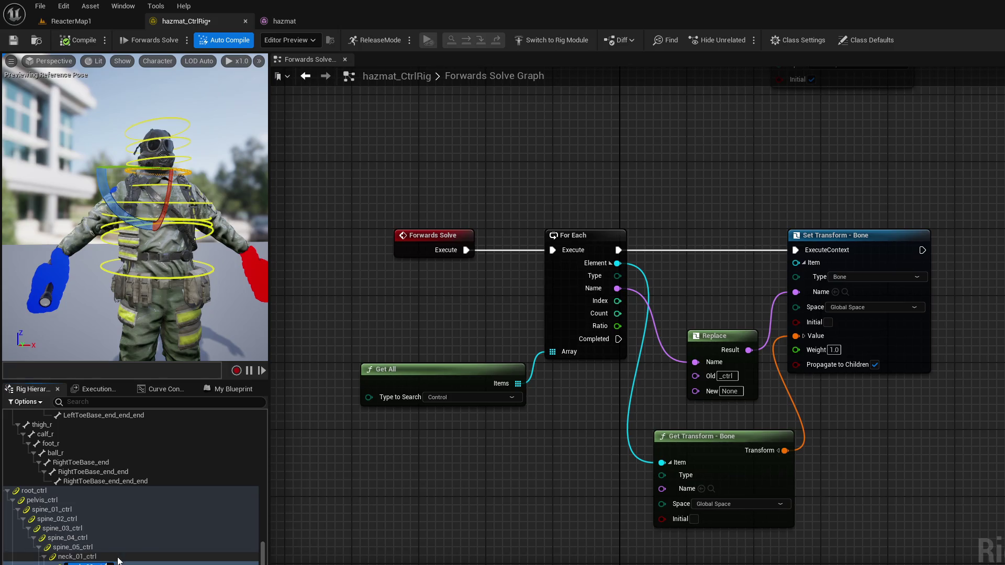
left_click(120, 547)
left_click(78, 563)
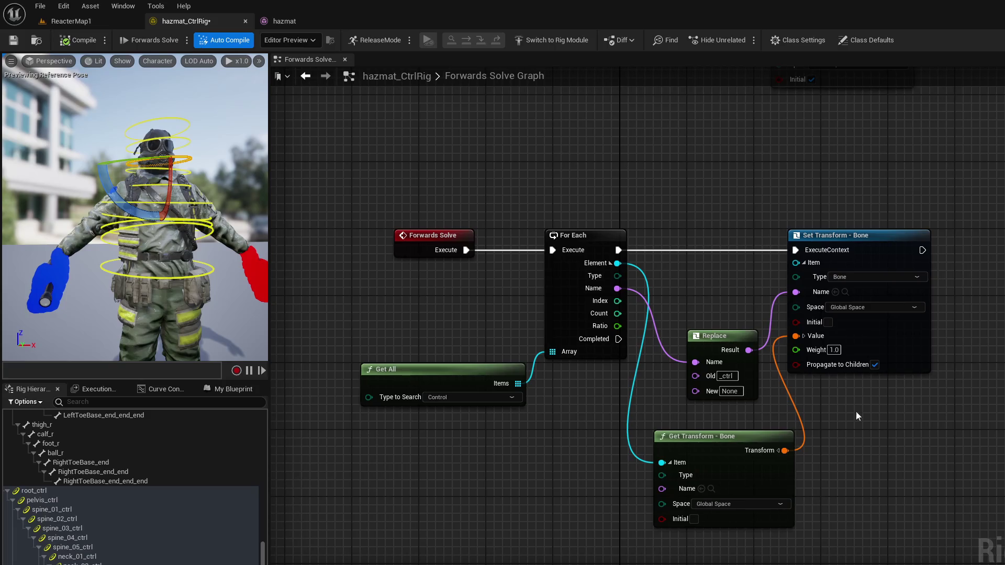
left_click(77, 556)
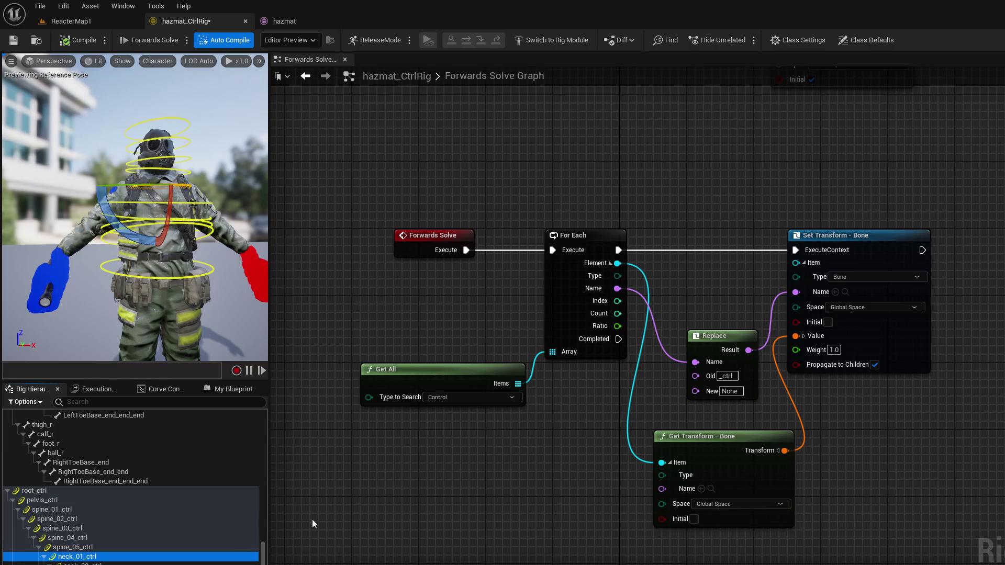
left_click(105, 564)
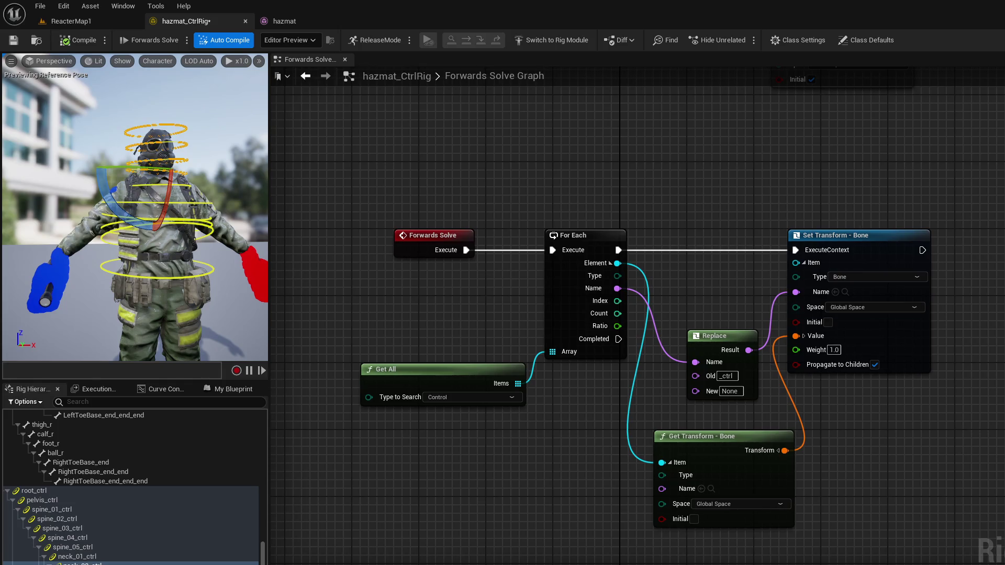
left_click(234, 226)
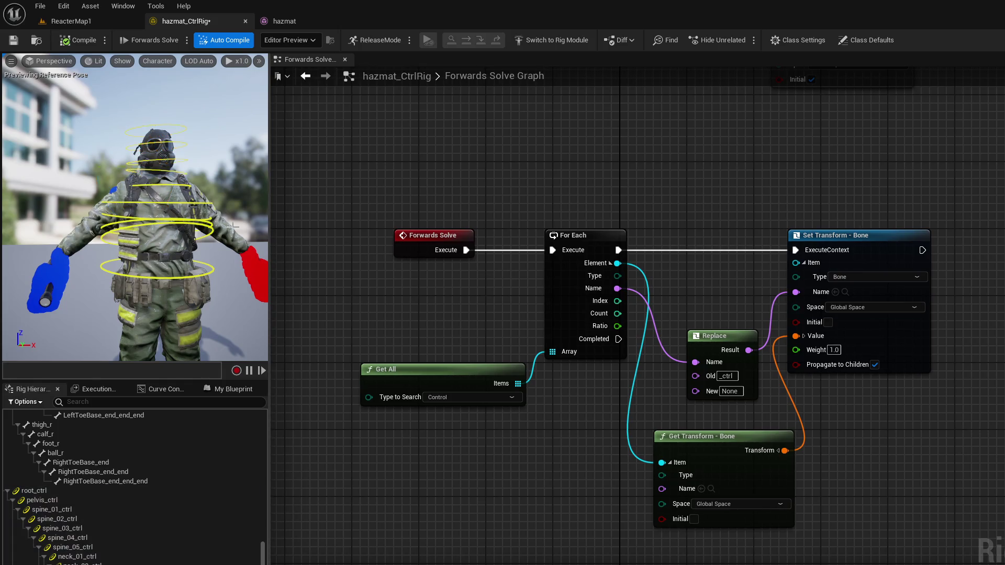
Step: Put the neck control into shape-transform mode and enlarge the preview viewport to full height
left_click(143, 160)
key("ctrl+grave")
key("ctrl+period")
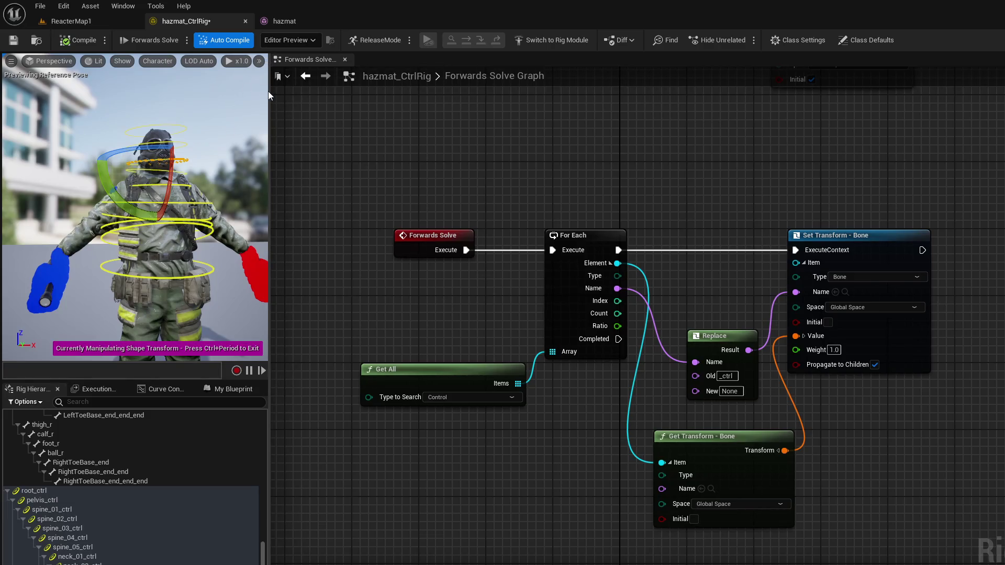
mouse_move(269, 91)
left_mouse_down()
mouse_move(679, 136)
mouse_move(803, 180)
left_mouse_up()
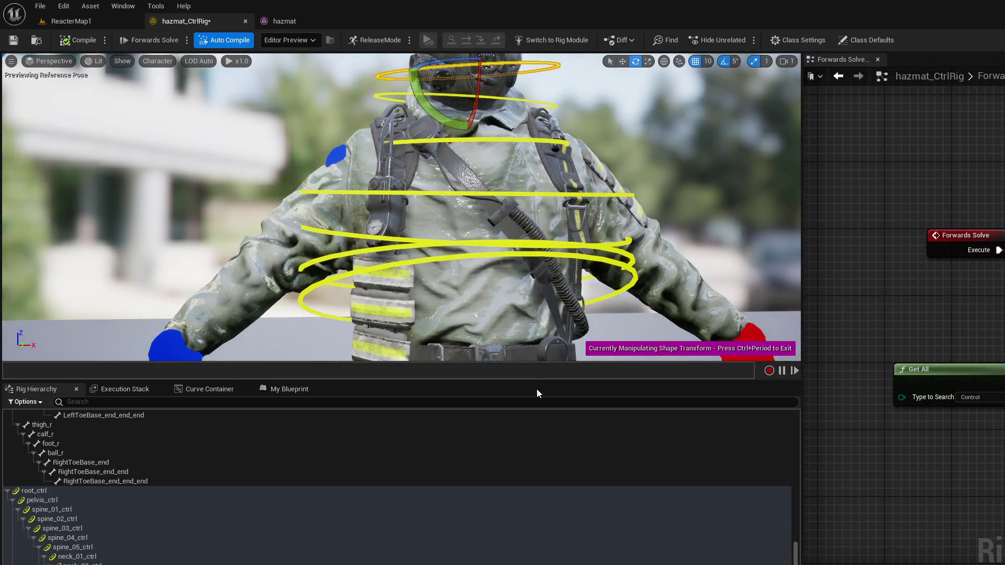
left_click_drag(539, 382, 540, 564)
left_click_drag(672, 226, 638, 234)
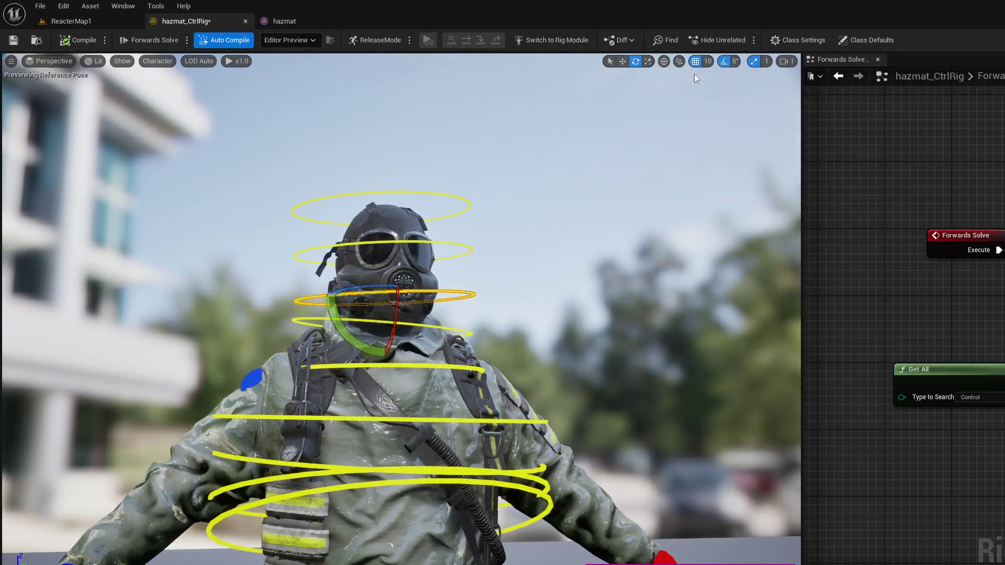
Step: Select the top ring above the head with the move gizmo in local space
left_click(395, 201)
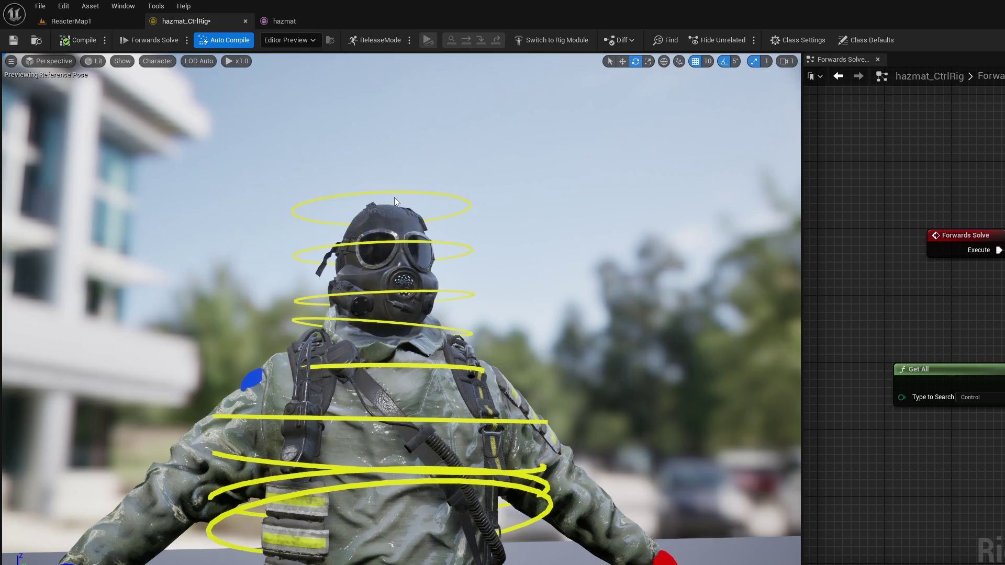
left_click(394, 196)
left_click(663, 61)
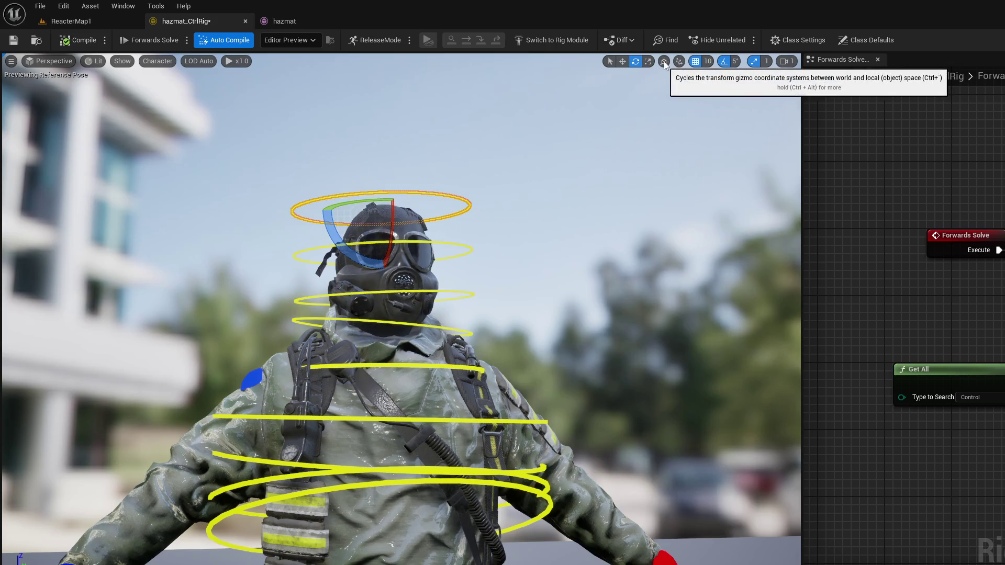
key("w")
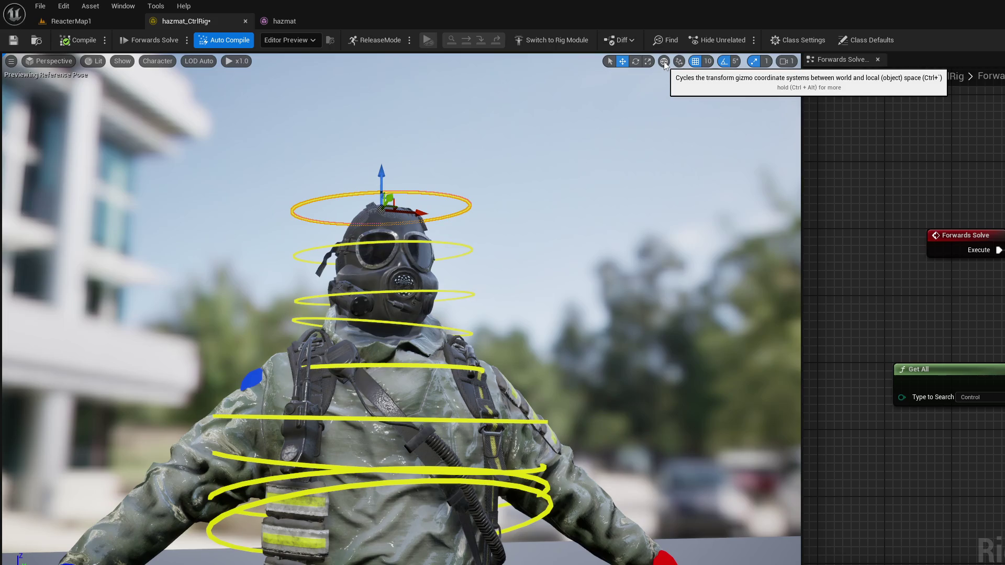
left_click(664, 61)
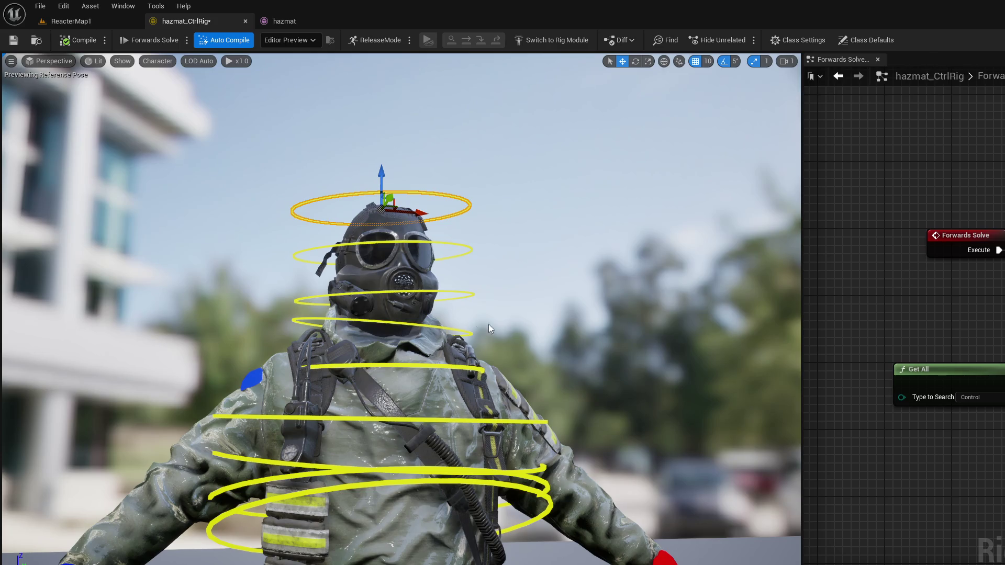
mouse_move(469, 299)
left_mouse_down()
mouse_move(472, 398)
mouse_move(472, 309)
mouse_move(576, 309)
mouse_move(398, 283)
mouse_move(419, 288)
left_mouse_up()
Step: Undo the previous rotation and tilt the chest control ring to 15 degrees
key("e")
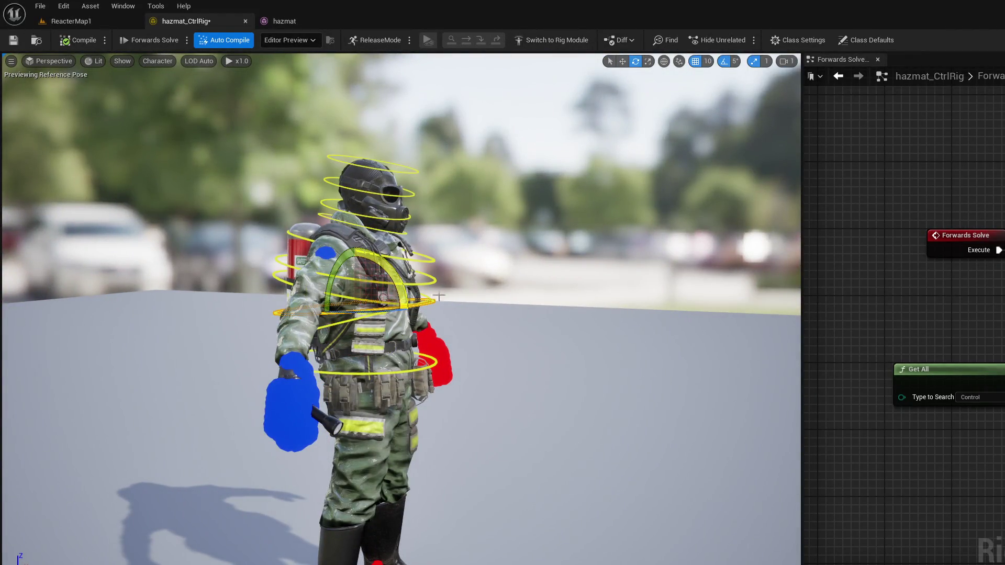
key("ctrl+z")
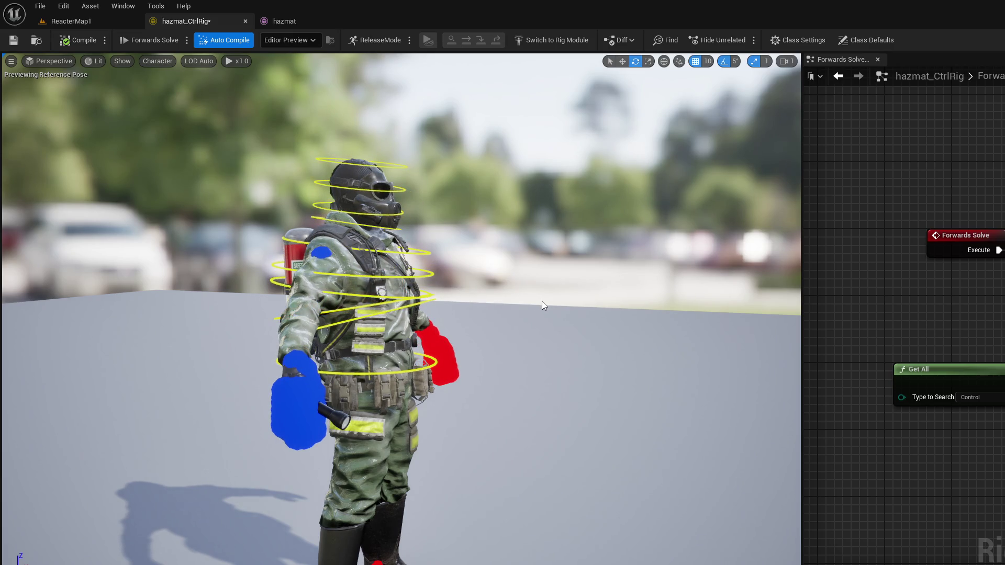
left_click(340, 310)
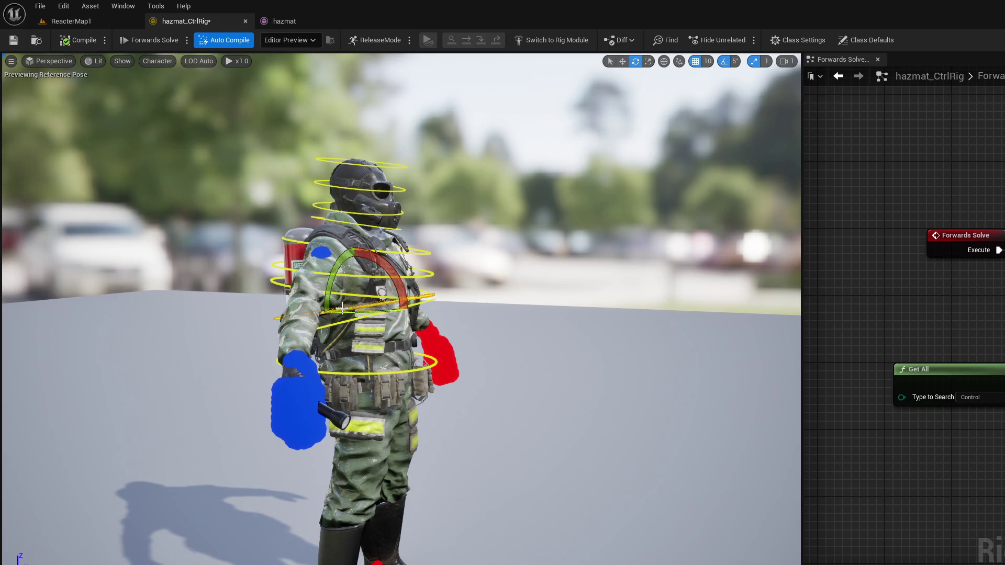
mouse_move(342, 312)
left_mouse_down()
mouse_move(360, 301)
mouse_move(457, 326)
left_mouse_up()
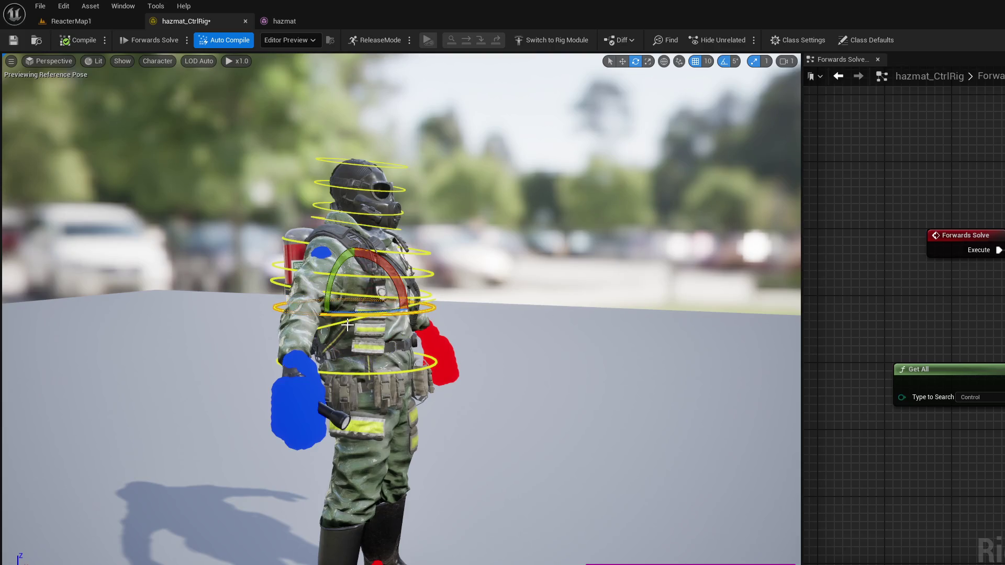
mouse_move(397, 296)
left_mouse_down()
mouse_move(400, 309)
mouse_move(557, 280)
mouse_move(314, 288)
mouse_move(524, 278)
left_mouse_up()
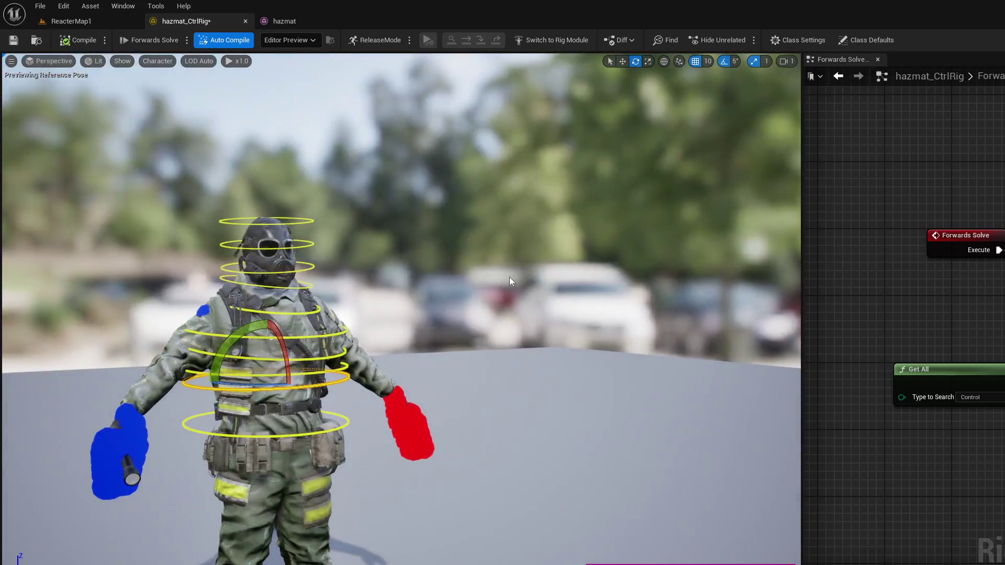
Step: Select the neck control and reframe the view to face the character
left_click(279, 271)
left_click(272, 269)
left_click_drag(272, 268, 199, 272)
left_click_drag(455, 377, 356, 377)
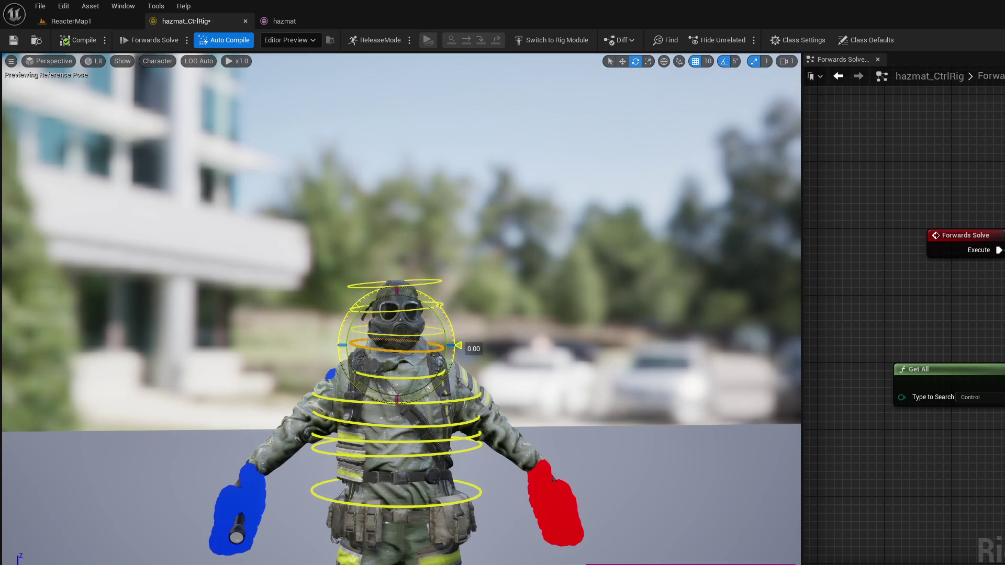
Step: Check the rotation and grid snap size settings
left_click(735, 63)
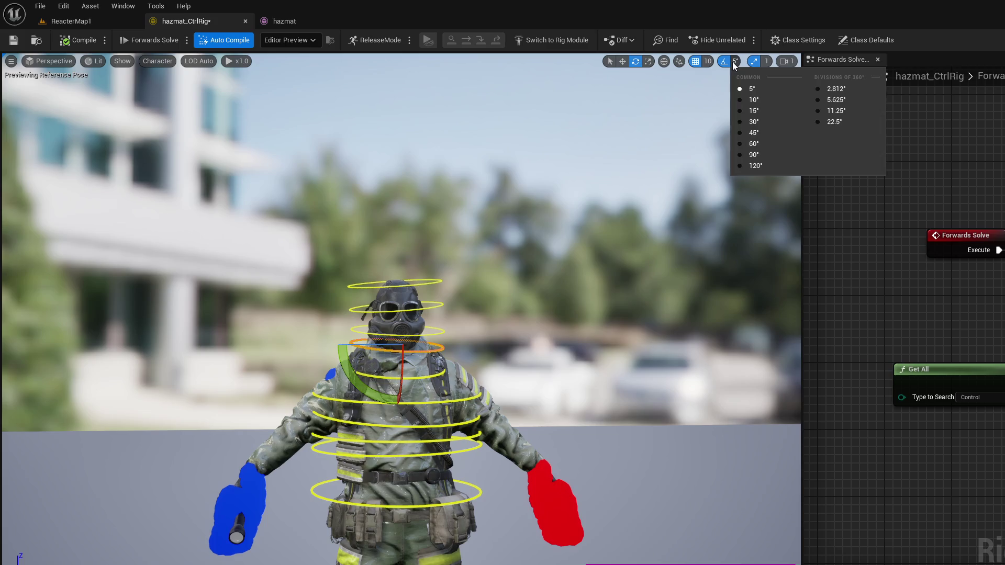
left_click(708, 60)
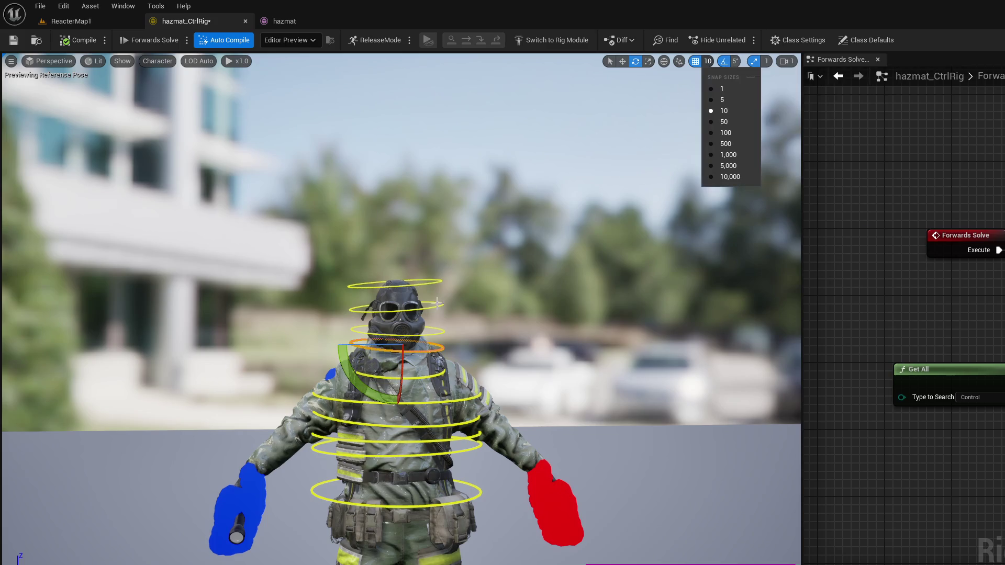
left_click(345, 378)
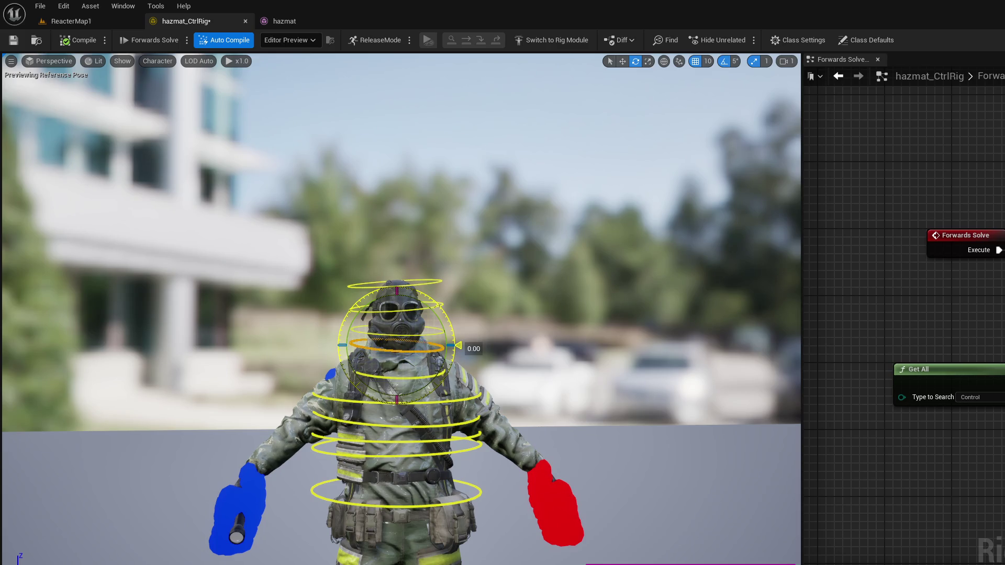
scroll(402, 309, "up", 5)
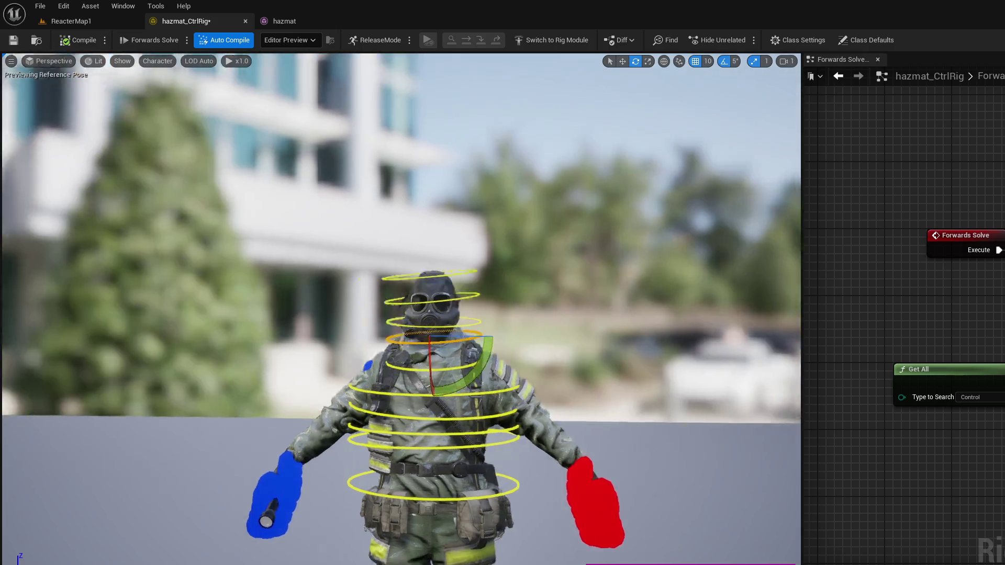
Step: Turn the head control ring -5 degrees, reselect the neck control, and switch to Visual Studio
left_click(341, 337)
left_click_drag(376, 345, 383, 350)
left_click(382, 376)
scroll(449, 389, "down", 5)
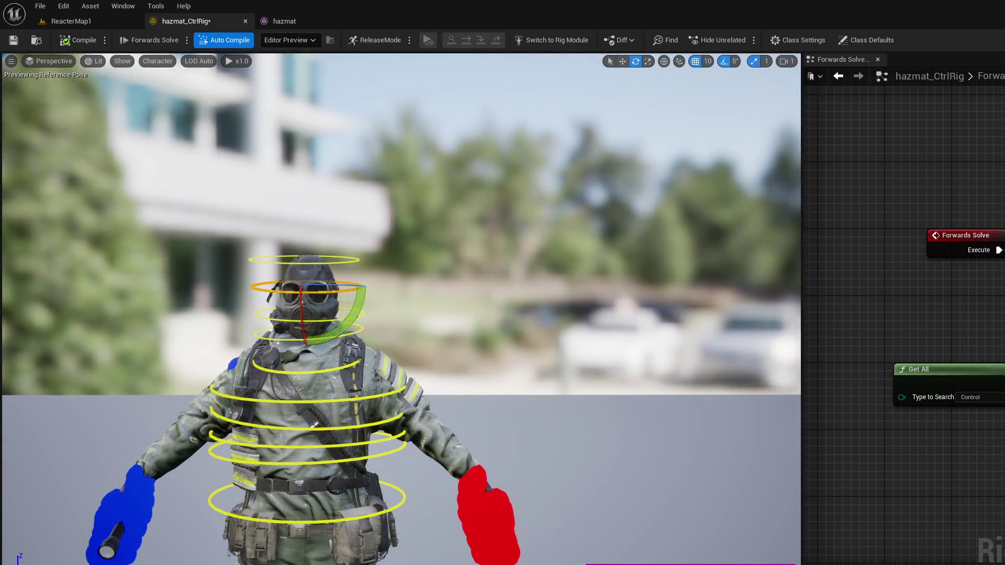
key("alt+Tab")
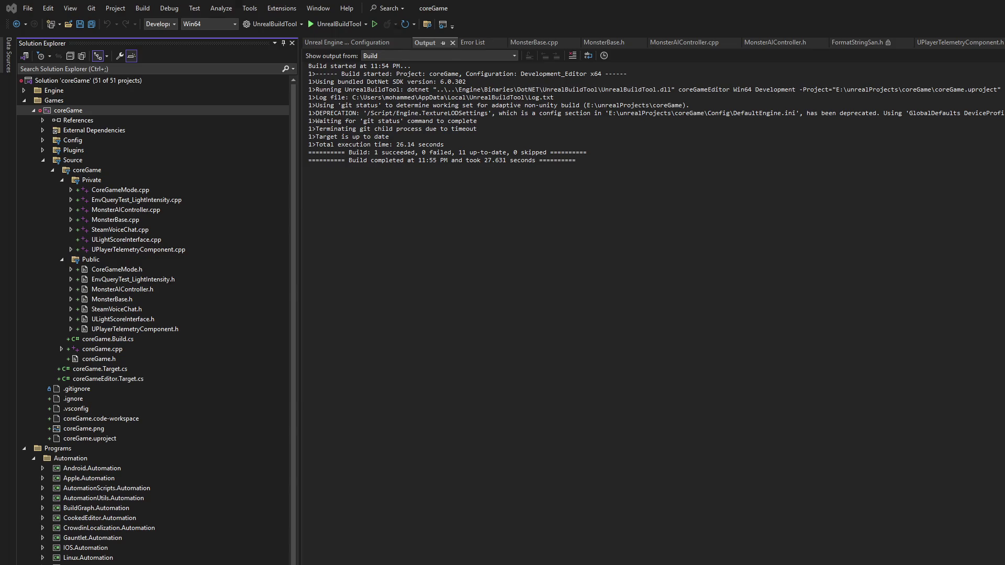
Step: Leave the coreGame build log and return to the Unreal Engine Control Rig editor
key("alt+Tab")
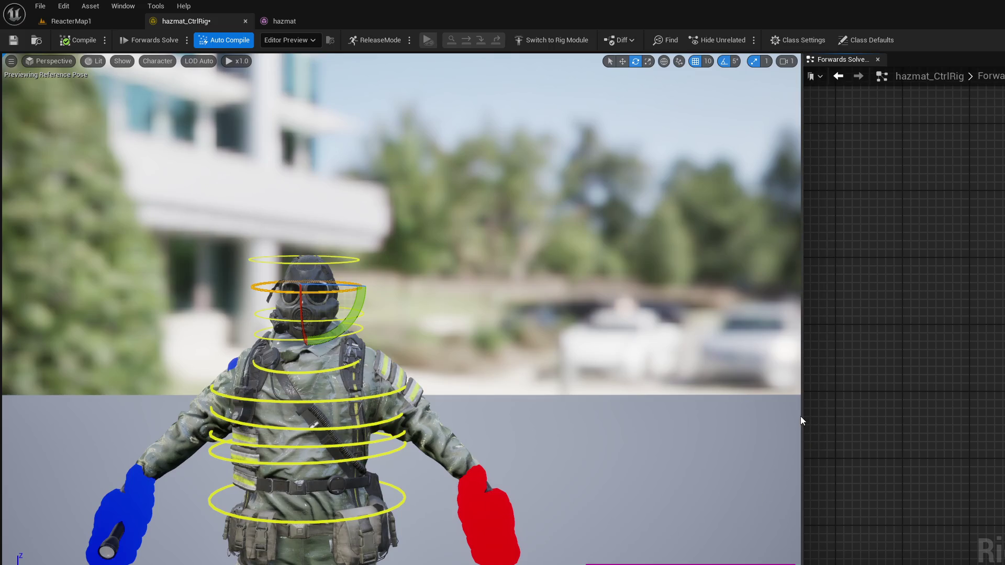
Step: Narrow the viewport, open Rig Hierarchy, collapse the left finger chains and select clavicle_l_ctrl through hand_l_ctrl
left_click_drag(802, 414, 400, 414)
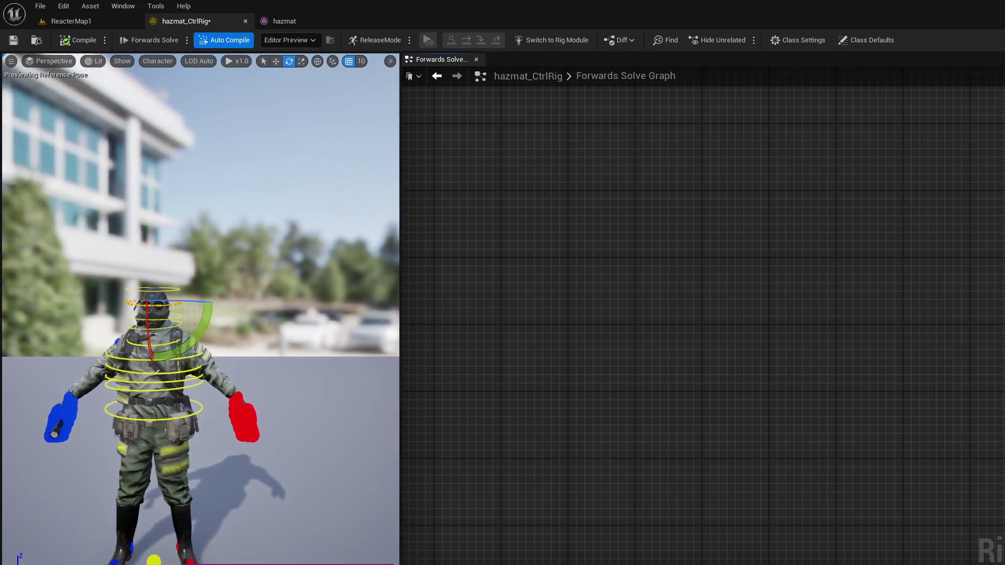
left_click_drag(282, 564, 287, 274)
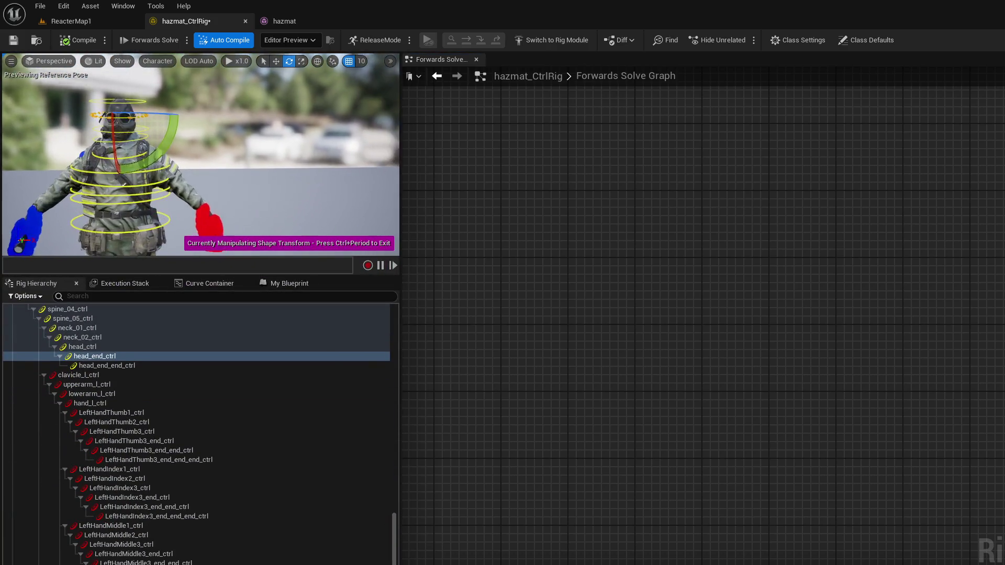
left_click(96, 375)
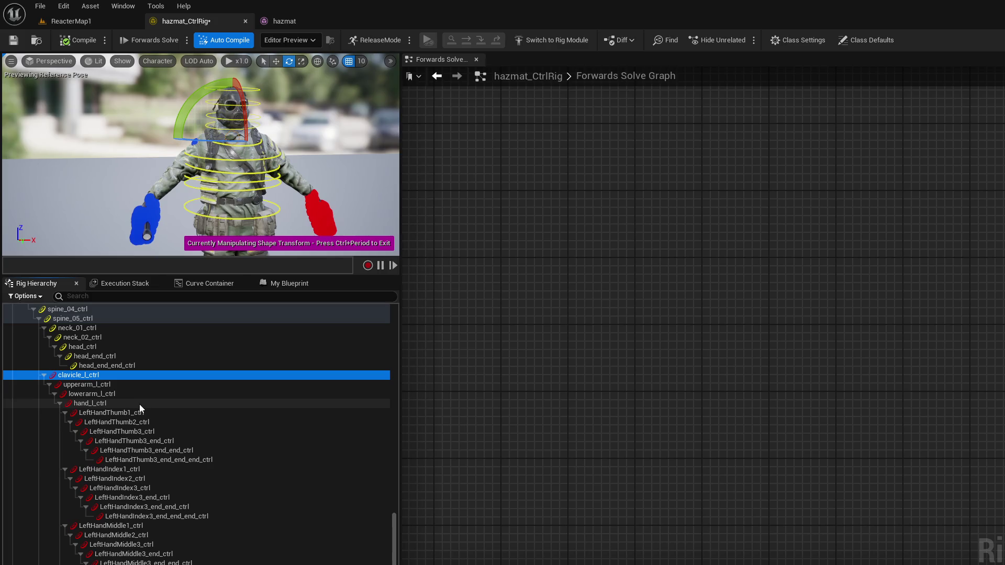
left_click(61, 403, "shift")
left_click(60, 402)
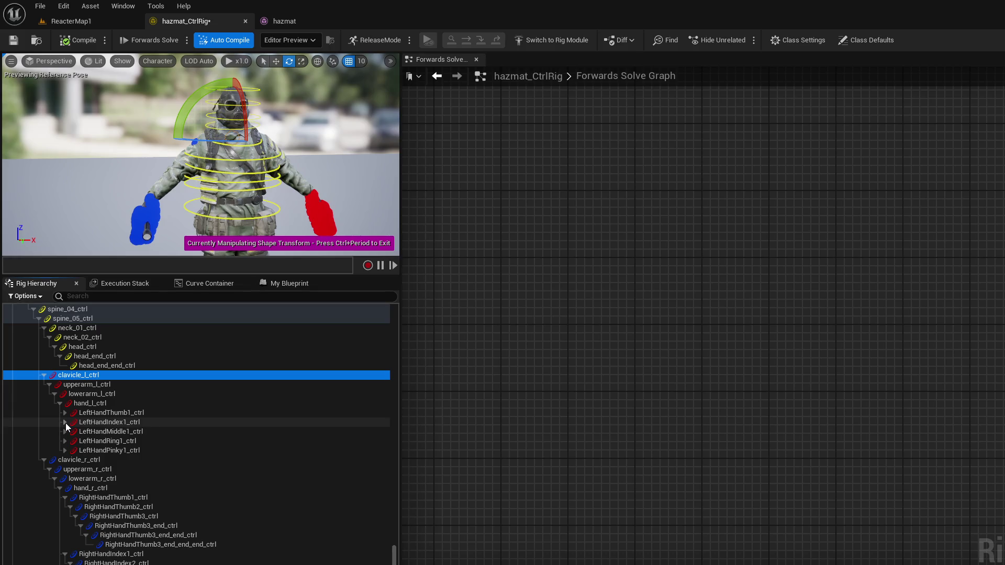
left_click(156, 402, "shift")
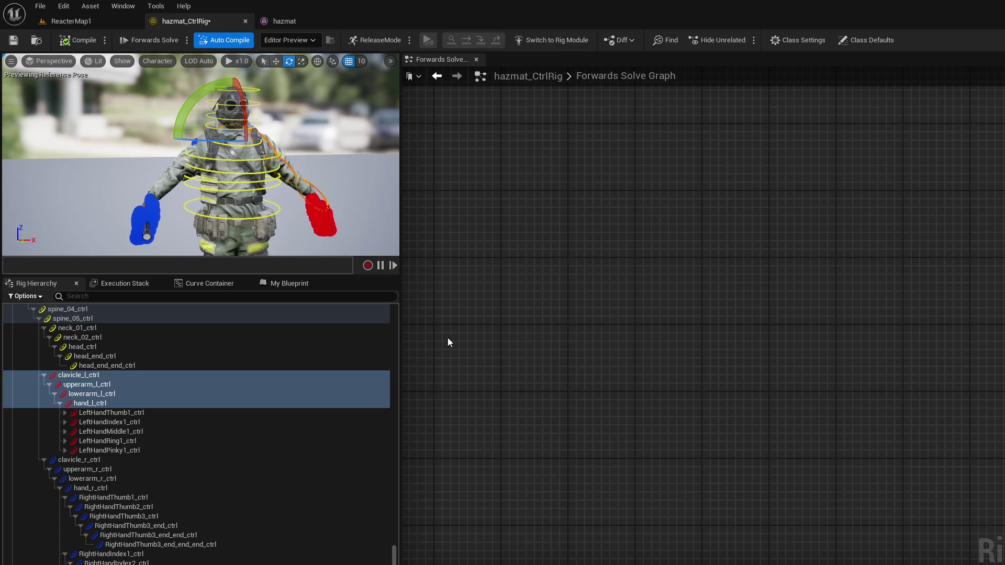
left_click_drag(320, 215, 293, 219)
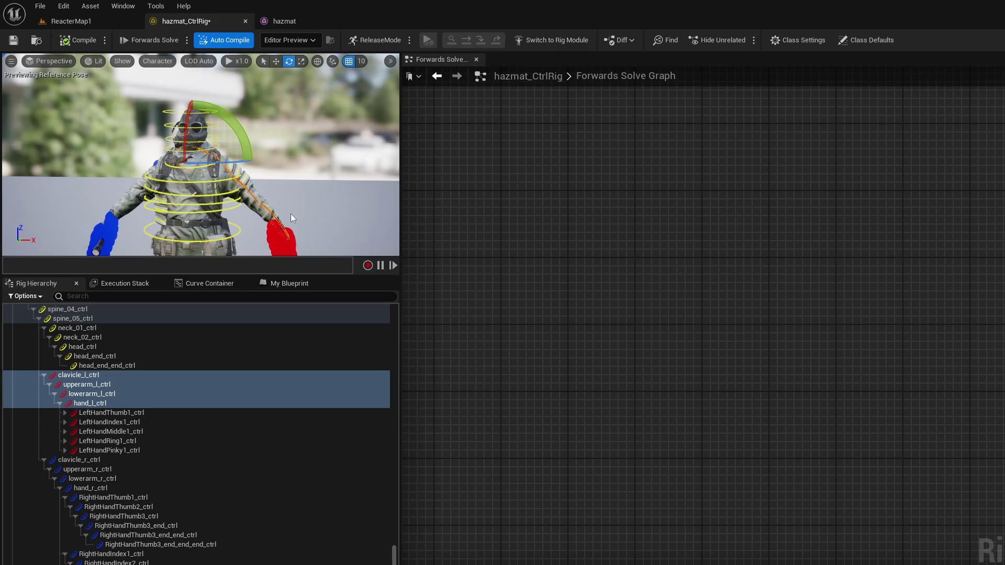
left_click(127, 376)
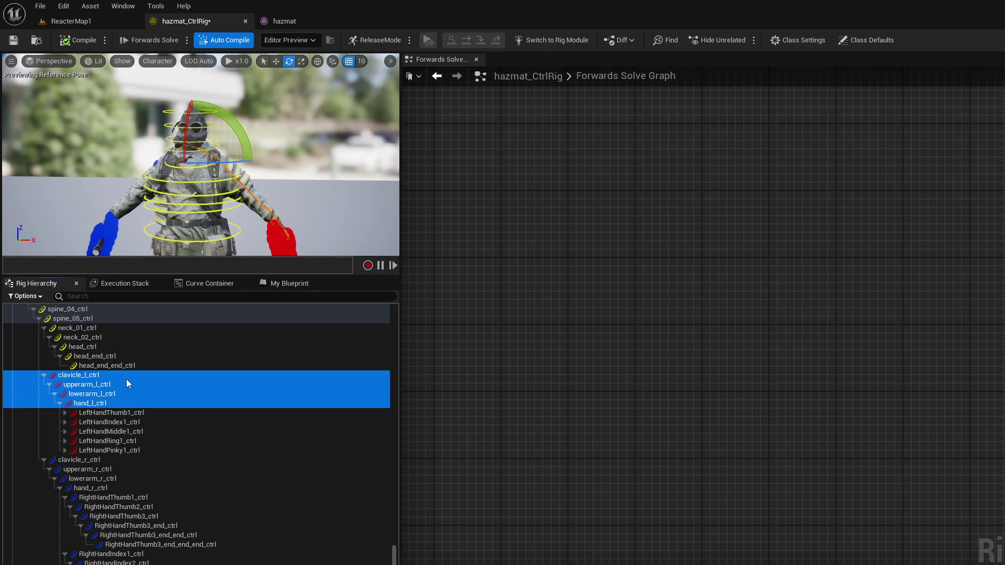
left_click(229, 173, "ctrl")
left_click(244, 186, "ctrl")
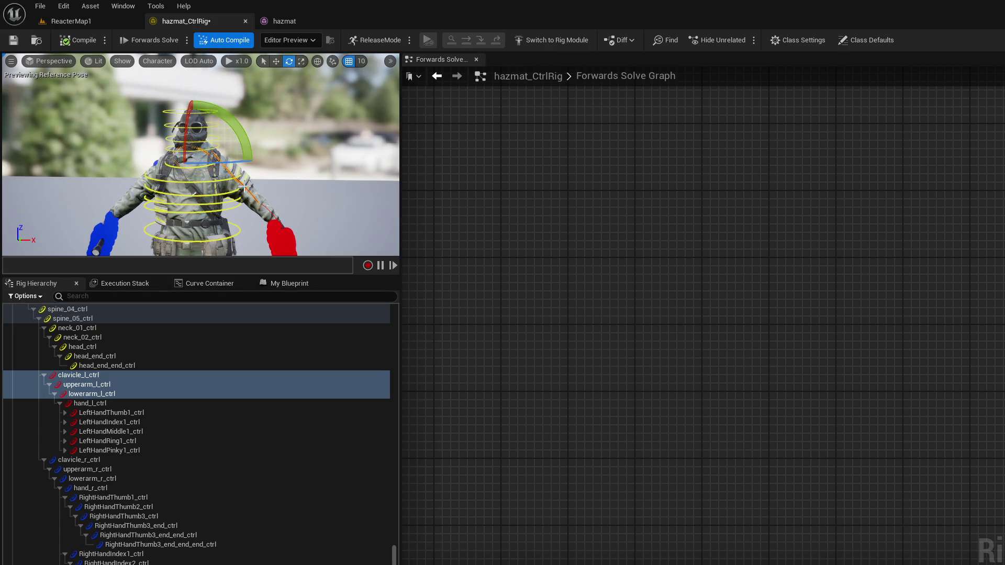
left_click(267, 212, "ctrl")
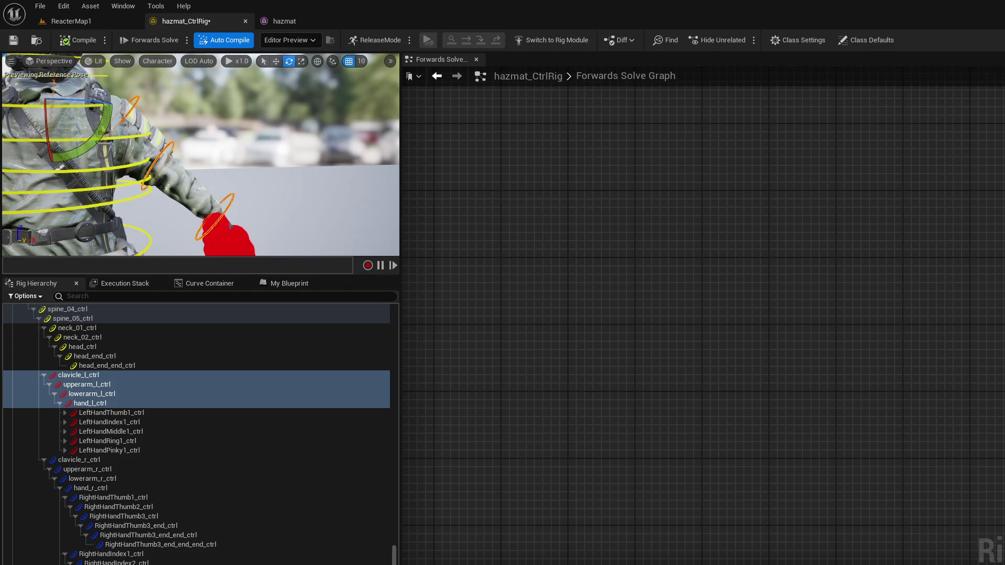
left_click_drag(303, 171, 193, 166)
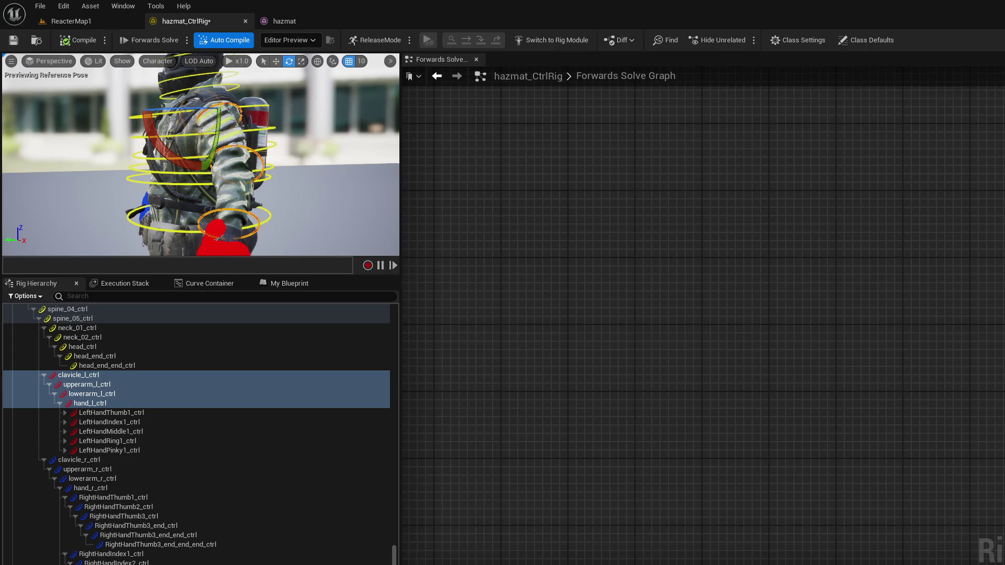
left_click_drag(242, 210, 220, 230)
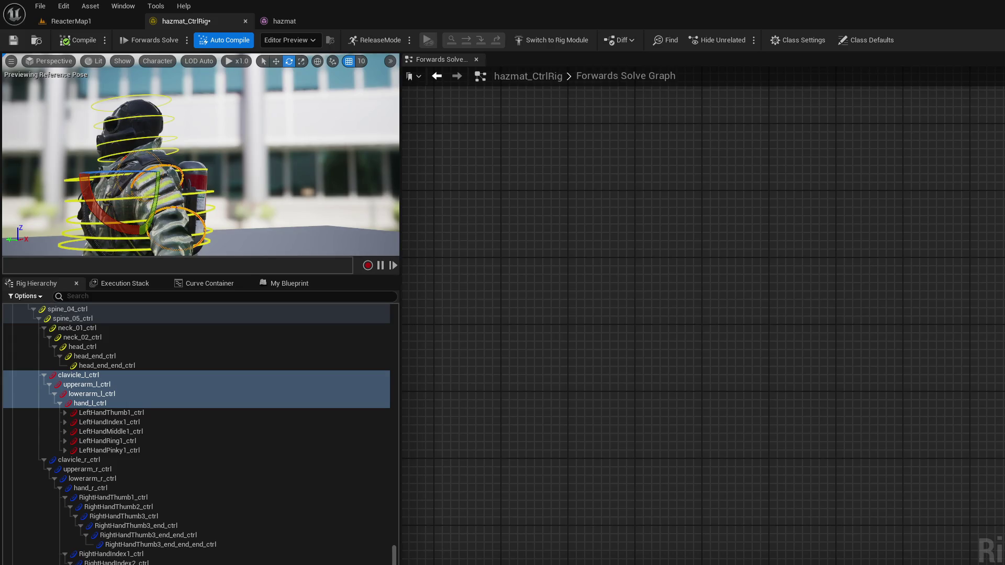
Step: Rotate only the left upper-arm control's shape 5 degrees around the shoulder
left_click(305, 207)
mouse_move(305, 207)
left_mouse_down()
mouse_move(305, 173)
mouse_move(282, 181)
left_mouse_up()
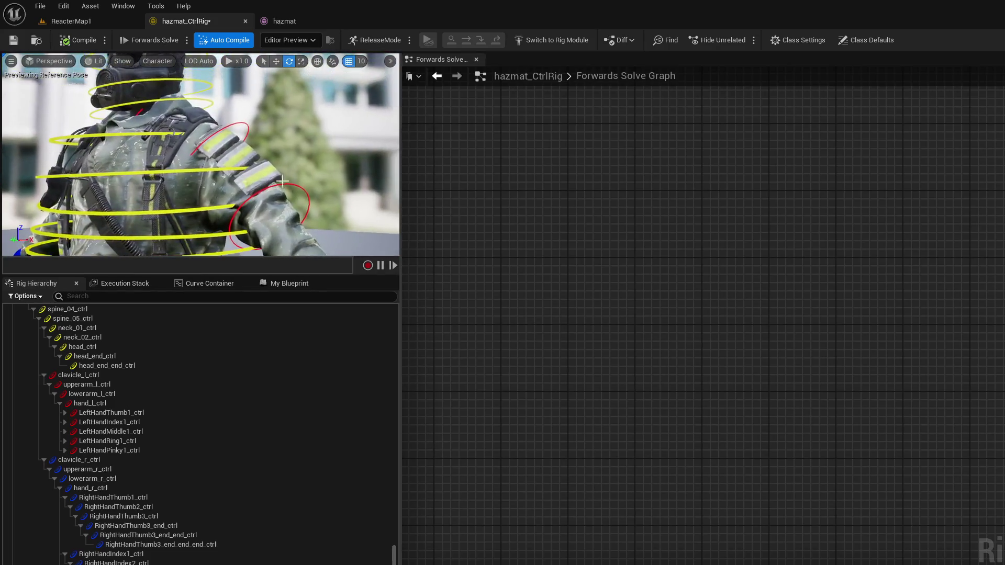
left_click(232, 123)
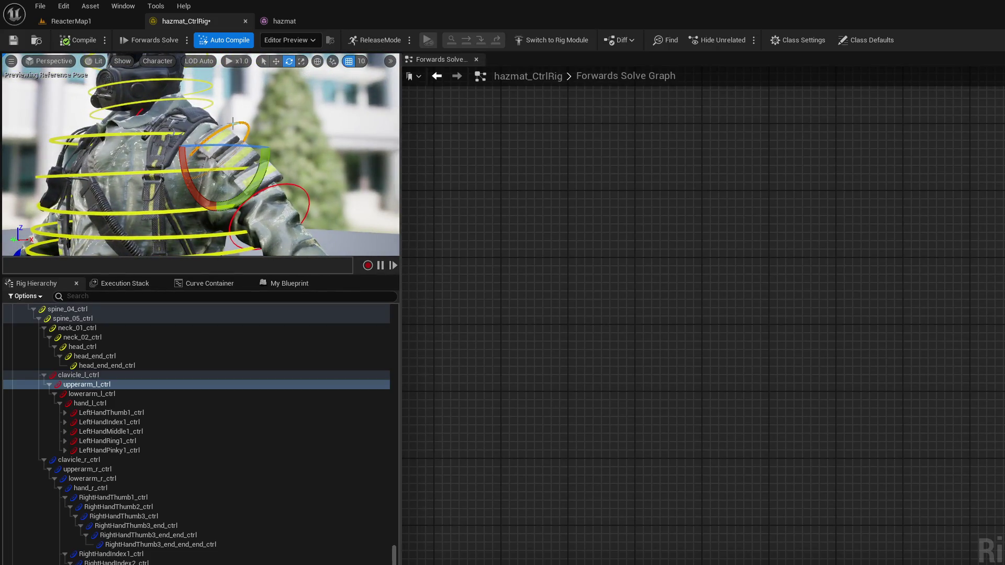
key("ctrl+period")
left_click_drag(243, 141, 252, 149)
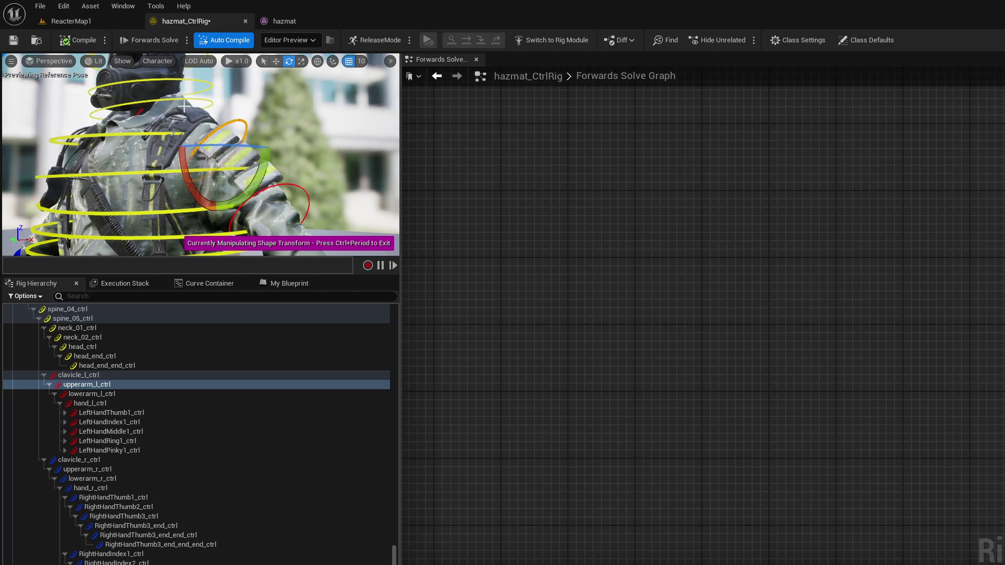
Step: Select clavicle_l_ctrl in move mode, orbit toward the hand, and pick LeftHandThumb1_ctrl
left_click(120, 375)
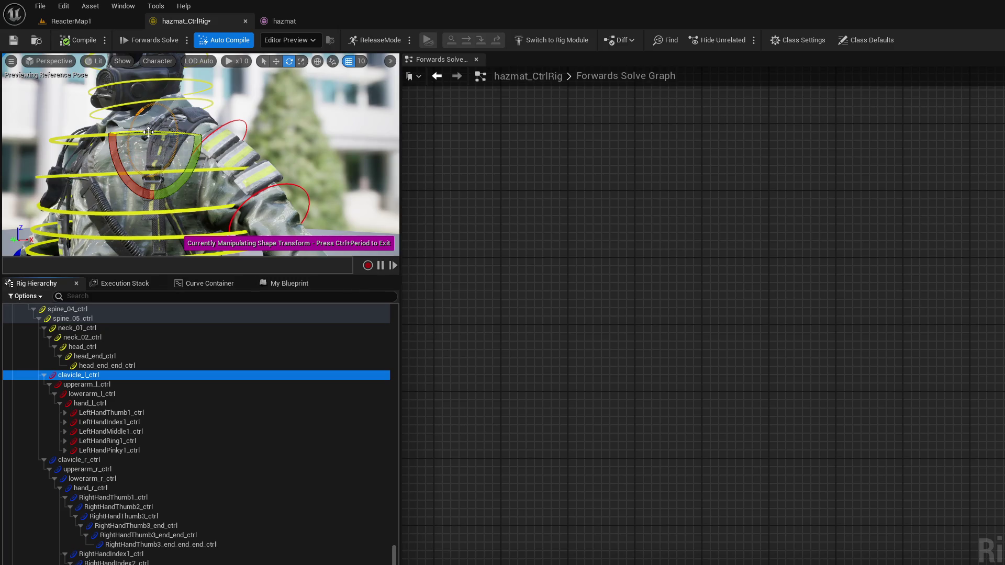
left_click_drag(148, 132, 52, 153)
key("w")
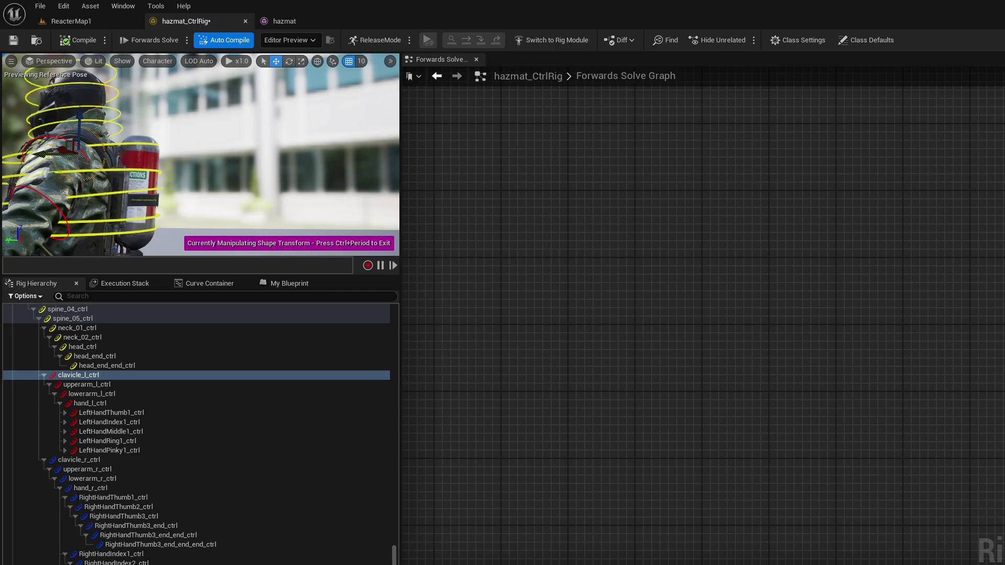
mouse_move(373, 209)
left_mouse_down()
mouse_move(183, 214)
mouse_move(260, 180)
left_mouse_up()
scroll(259, 180, "up", 3)
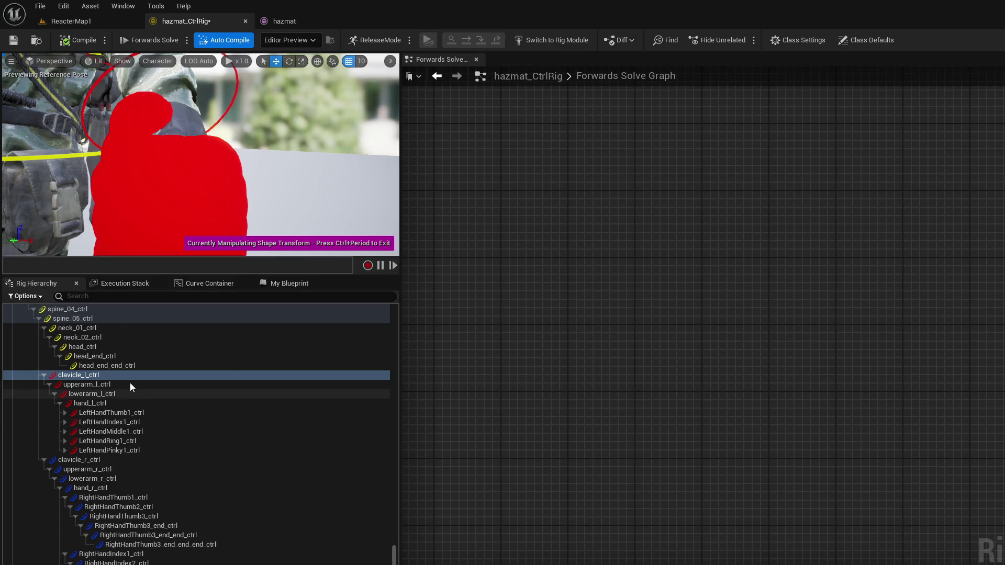
left_click(79, 413)
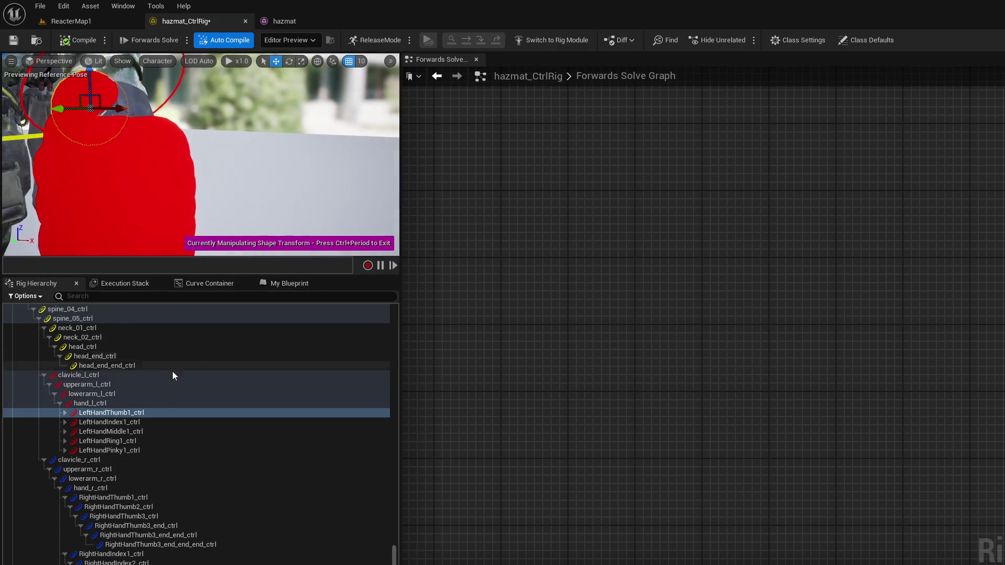
Step: Expand the left thumb, index and middle chains and select every left-hand finger control
left_click(146, 447, "shift")
left_click(105, 404)
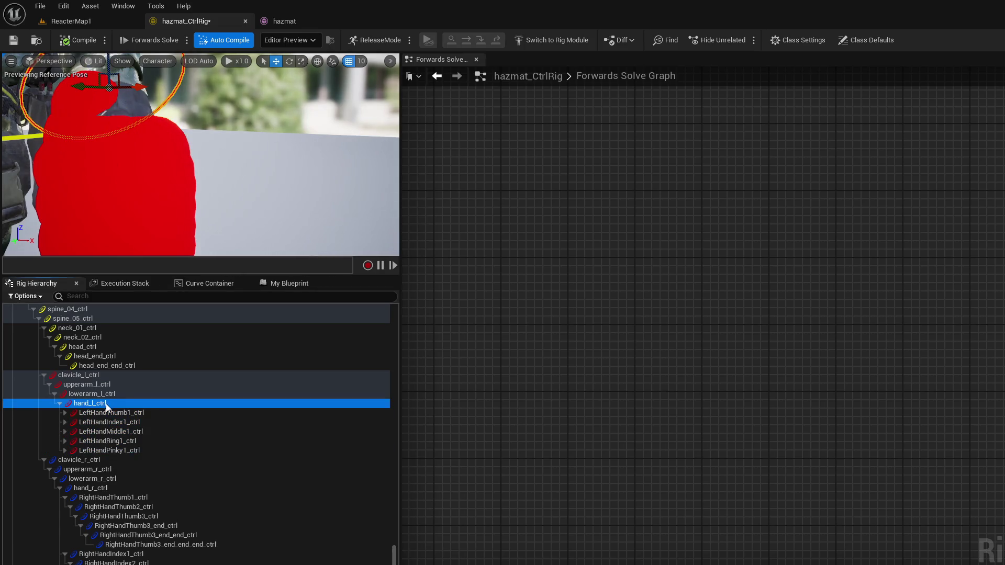
left_click(114, 412)
left_click(127, 450, "shift")
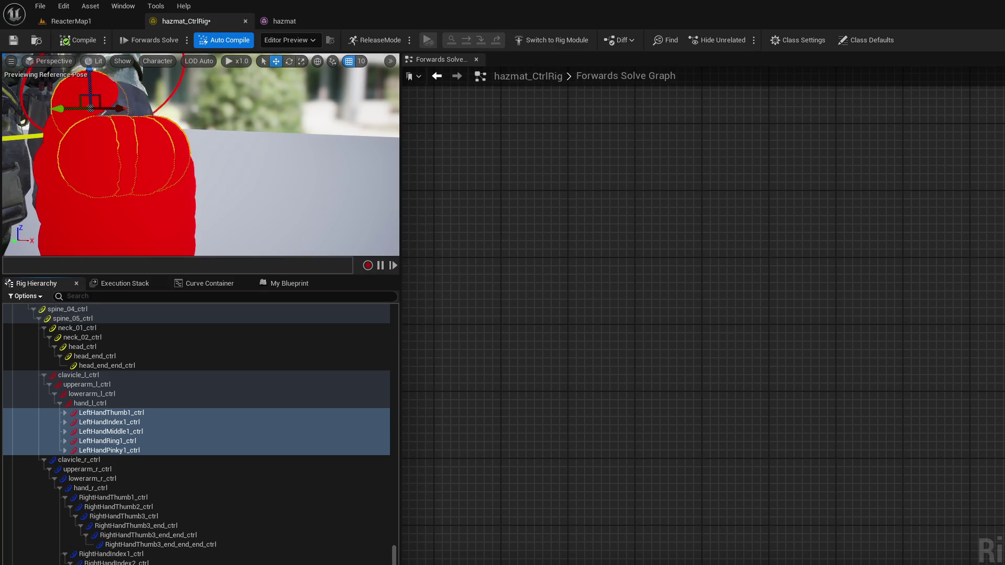
left_click(65, 412)
left_click(65, 413)
left_click(65, 413, "shift")
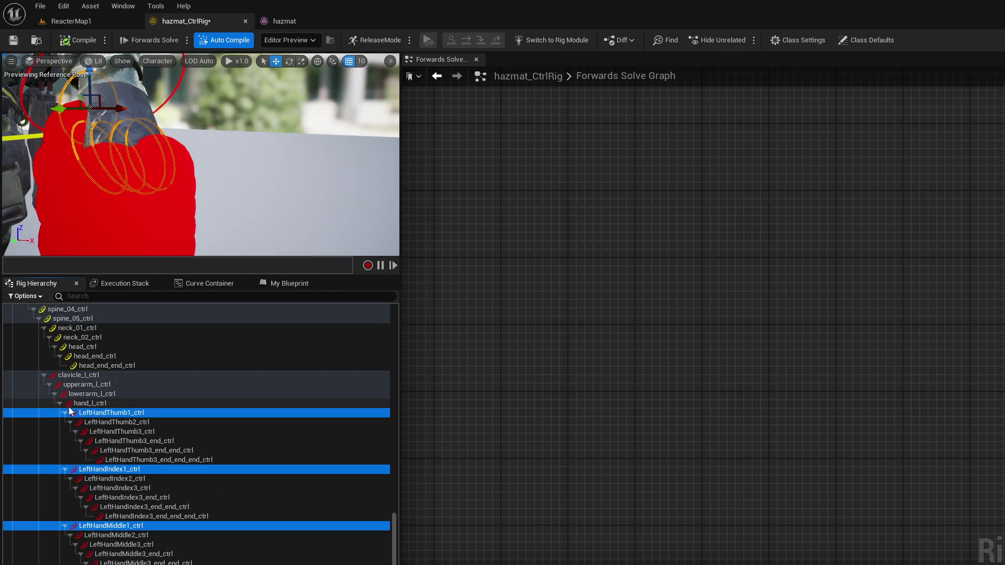
double_click(97, 414)
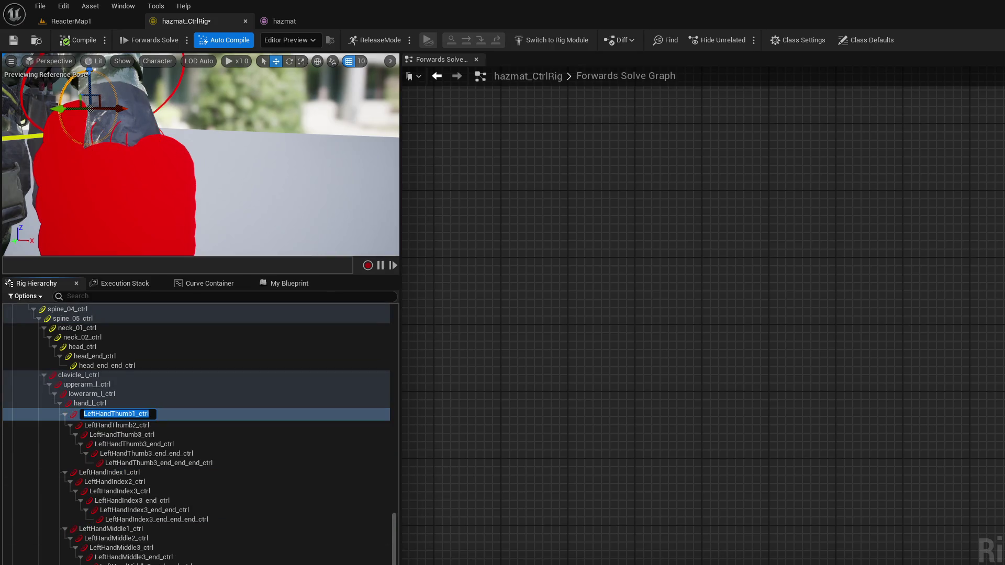
left_click(196, 413)
left_click(147, 562, "shift")
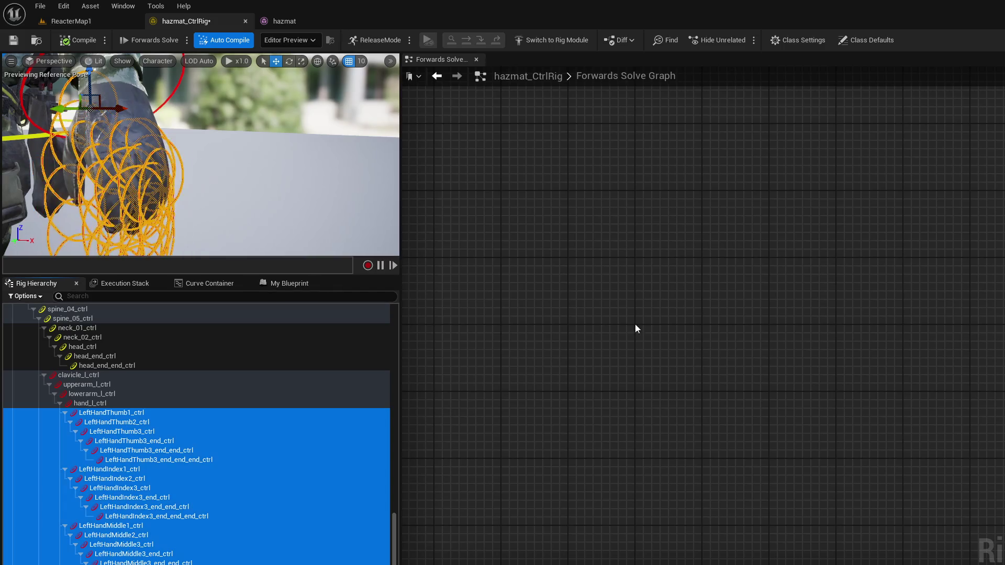
Step: Orbit in close on the gloved hand's finger controls and select the first thumb control
mouse_move(278, 191)
left_mouse_down()
mouse_move(174, 168)
mouse_move(259, 81)
left_mouse_up()
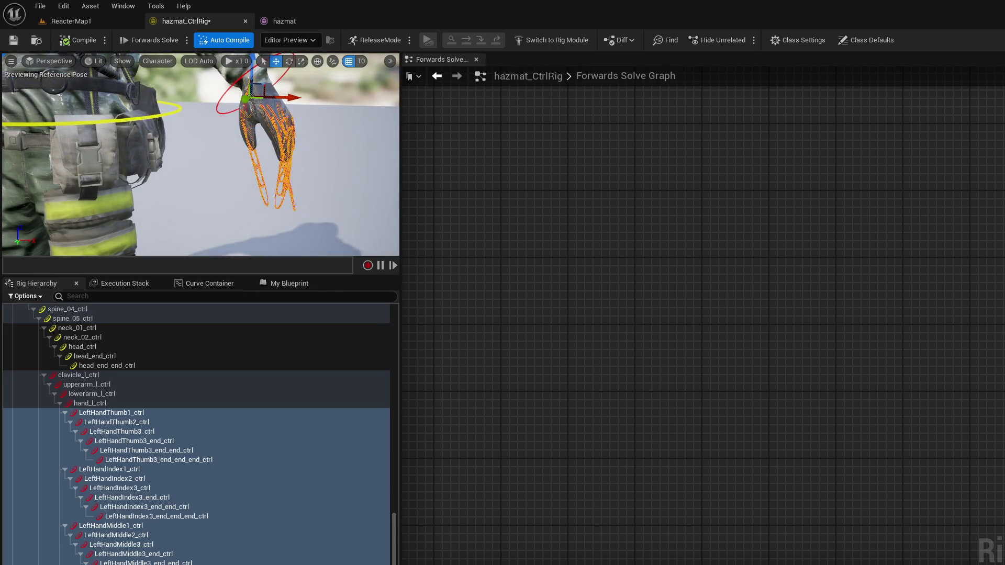
mouse_move(220, 157)
left_mouse_down()
mouse_move(262, 137)
mouse_move(262, 183)
left_mouse_up()
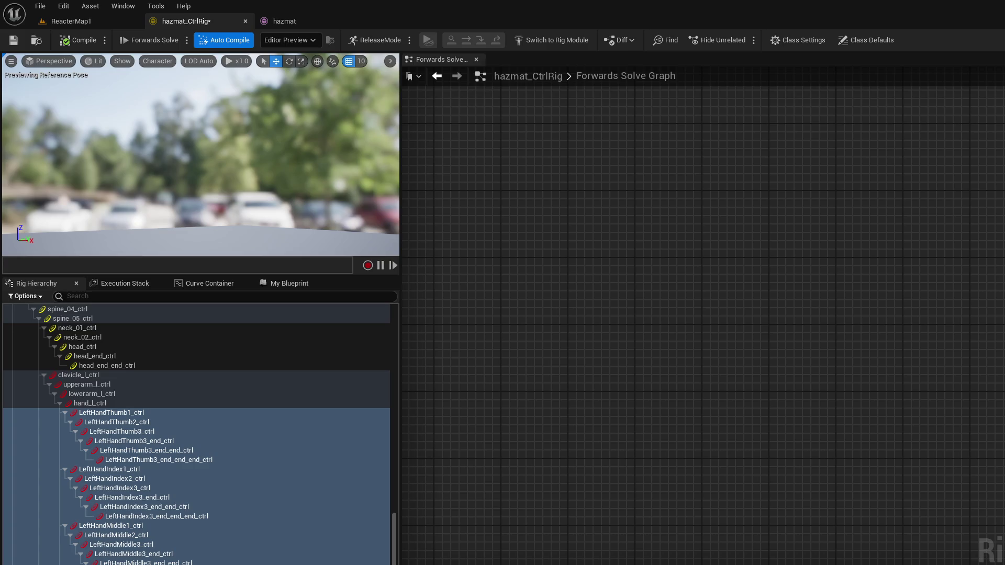
left_click_drag(310, 196, 255, 173)
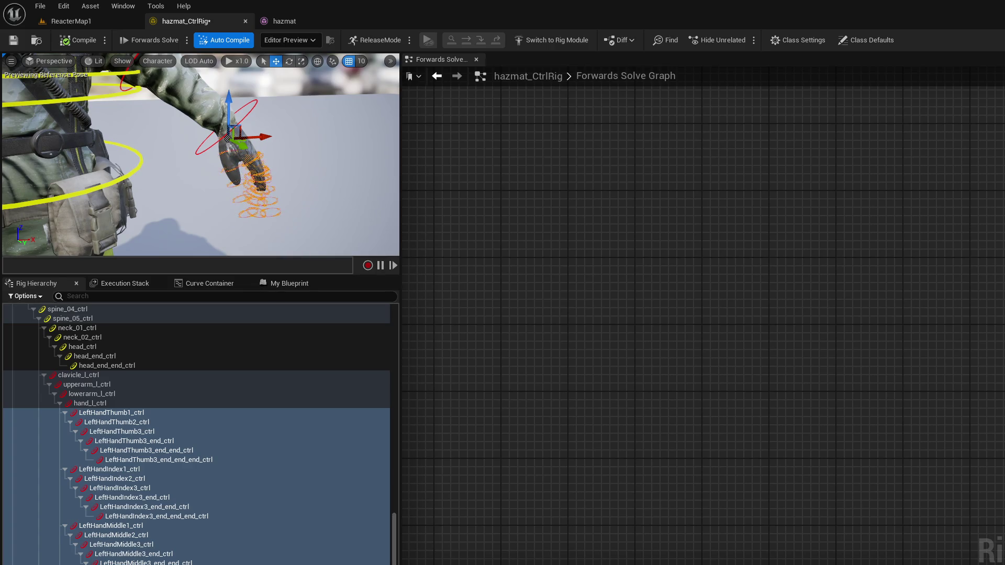
mouse_move(309, 197)
left_mouse_down()
mouse_move(283, 189)
mouse_move(273, 204)
mouse_move(283, 199)
mouse_move(246, 178)
mouse_move(273, 192)
left_mouse_up()
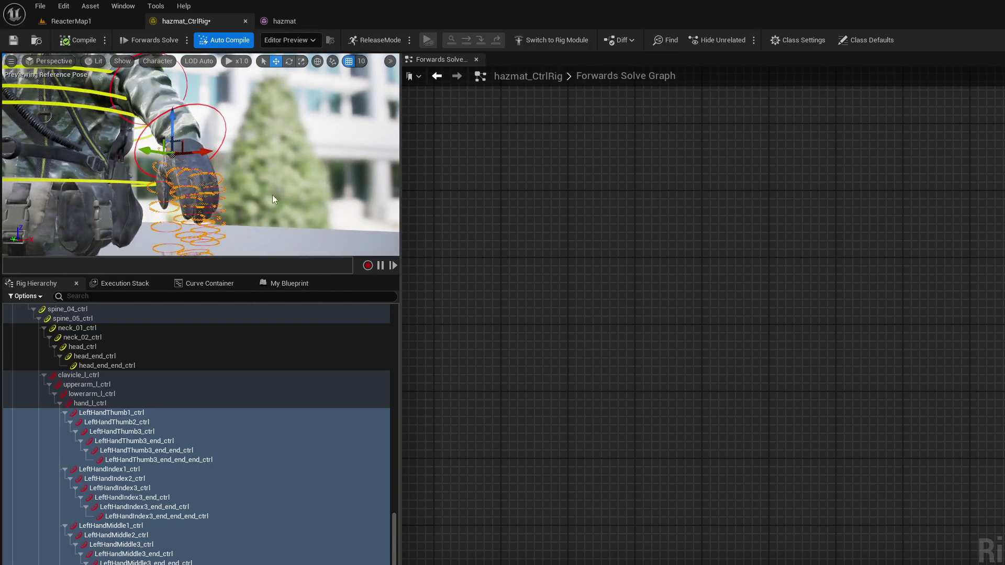
left_click(138, 418)
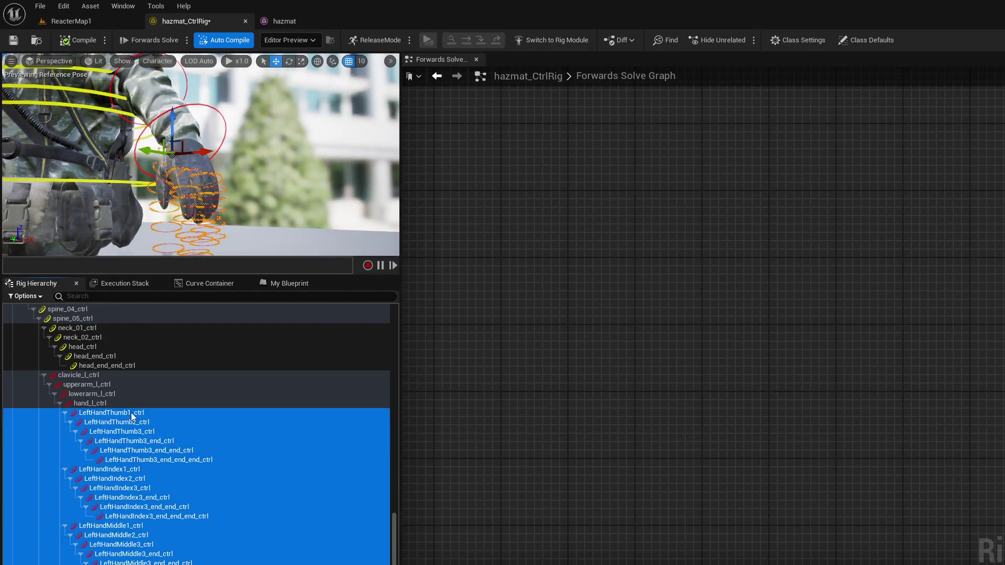
left_click(151, 423)
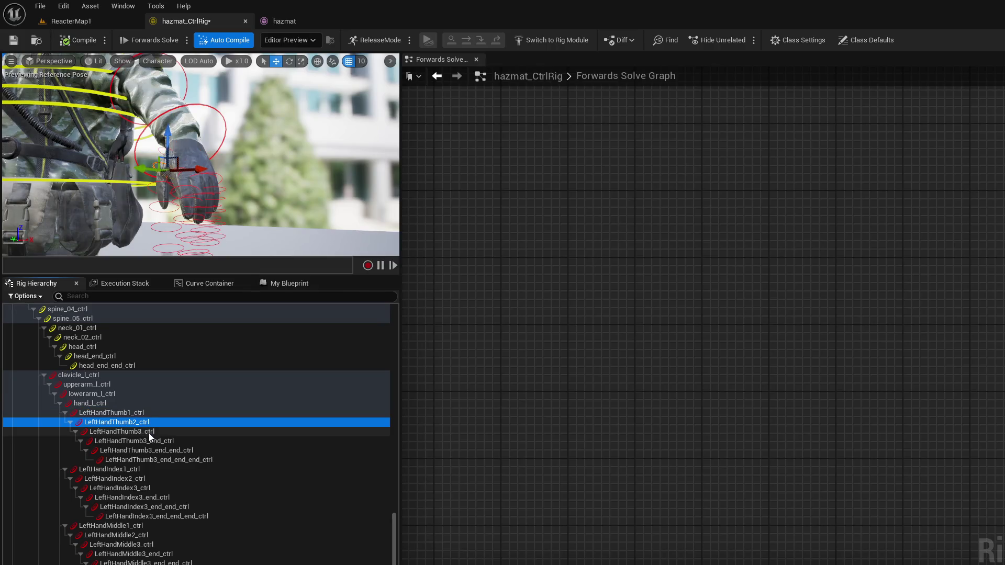
left_click(149, 433)
left_click(136, 413)
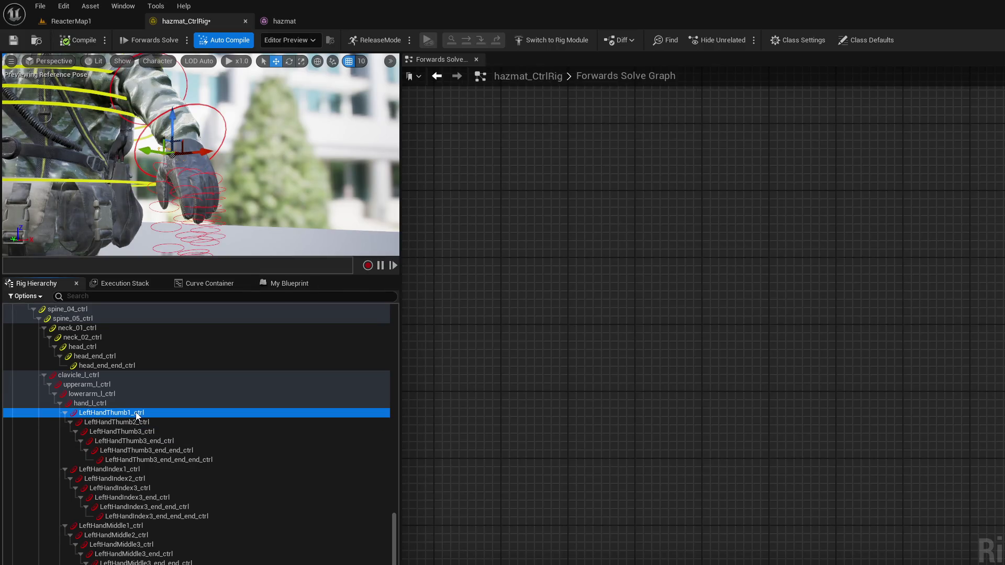
left_click(141, 424)
left_click(145, 431)
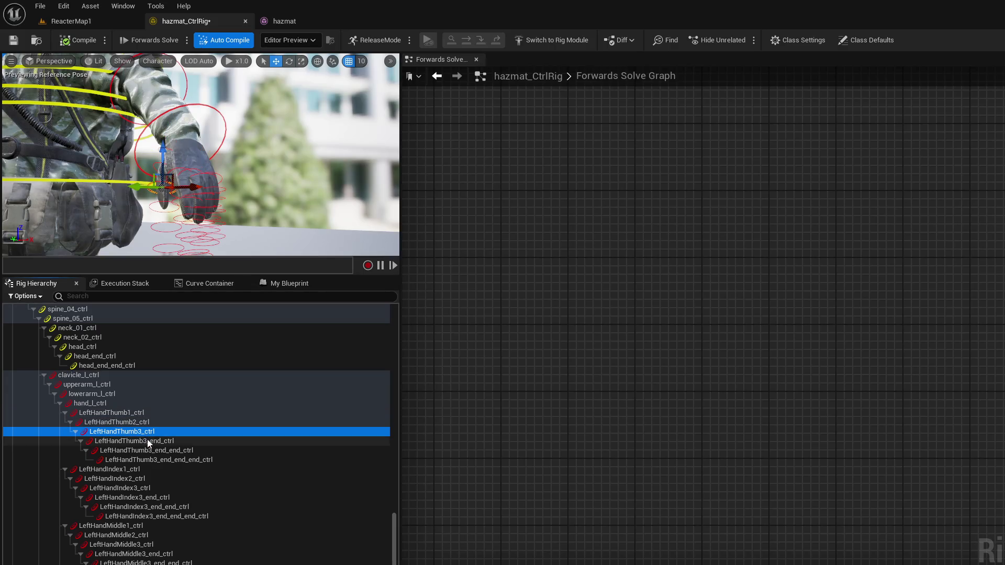
left_click(148, 441)
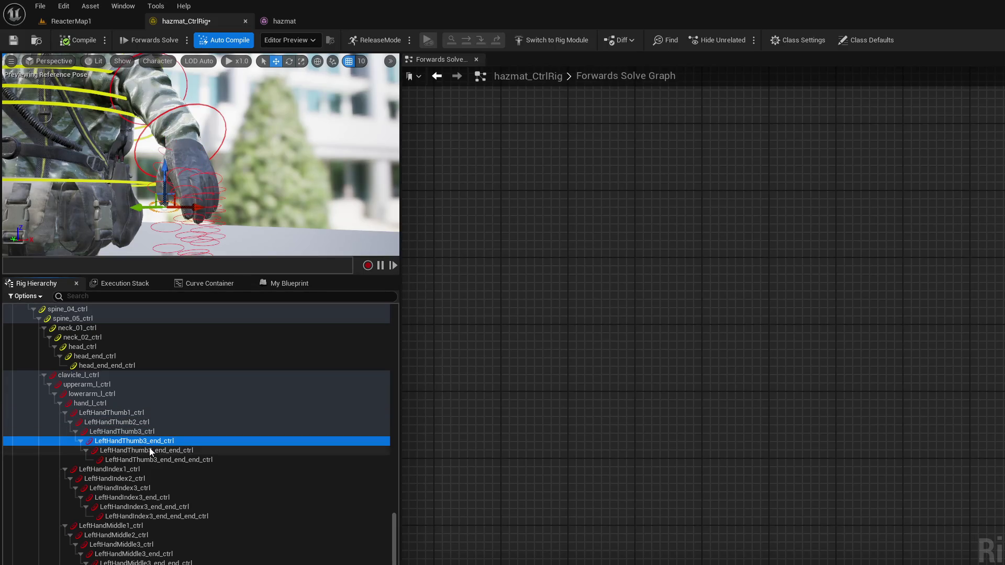
left_click(171, 460, "shift")
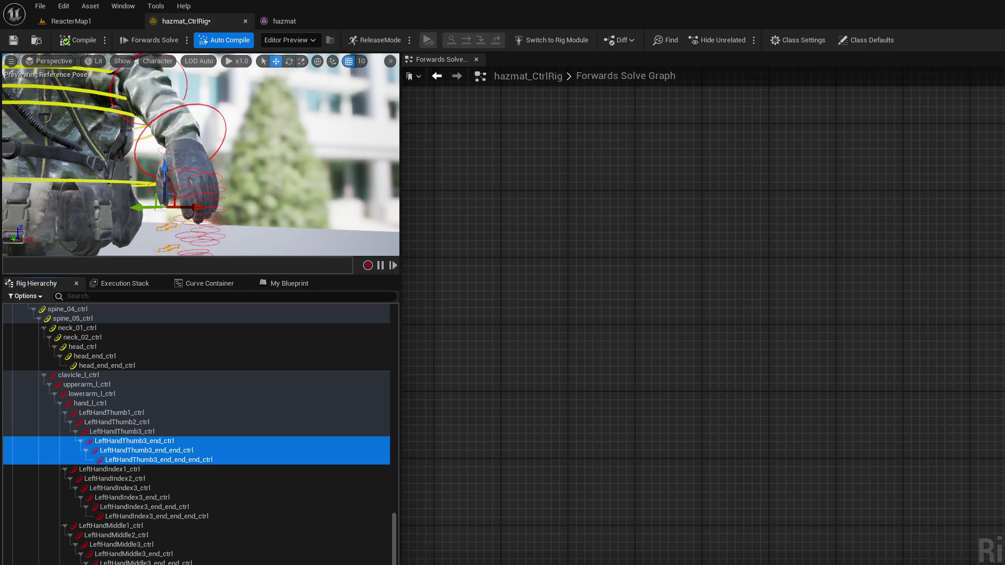
left_click_drag(198, 157, 192, 150)
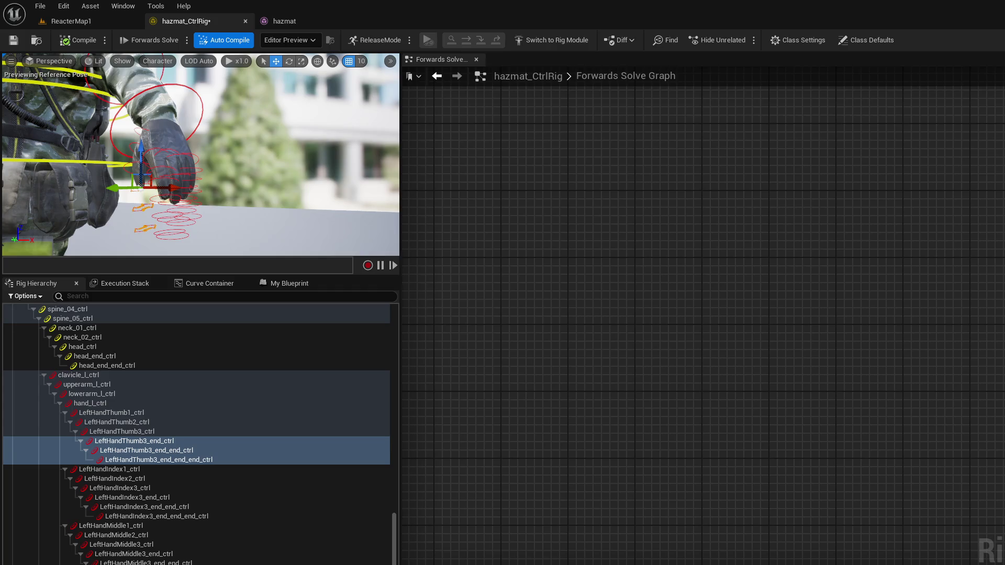
left_click_drag(355, 223, 374, 225)
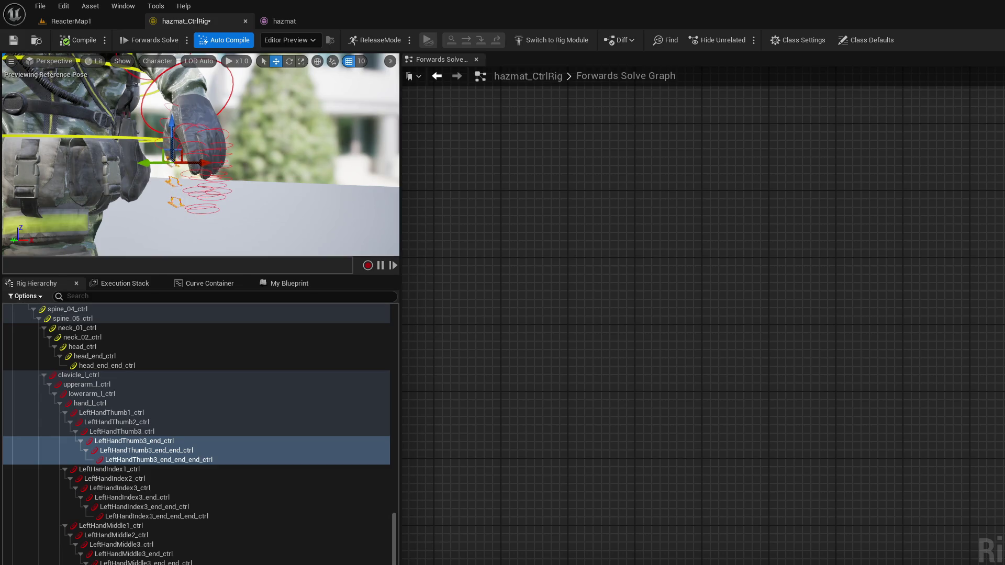
left_click_drag(366, 220, 304, 188)
left_click_drag(199, 157, 157, 157)
left_click(294, 163)
left_click_drag(294, 162, 262, 157)
left_click(164, 171)
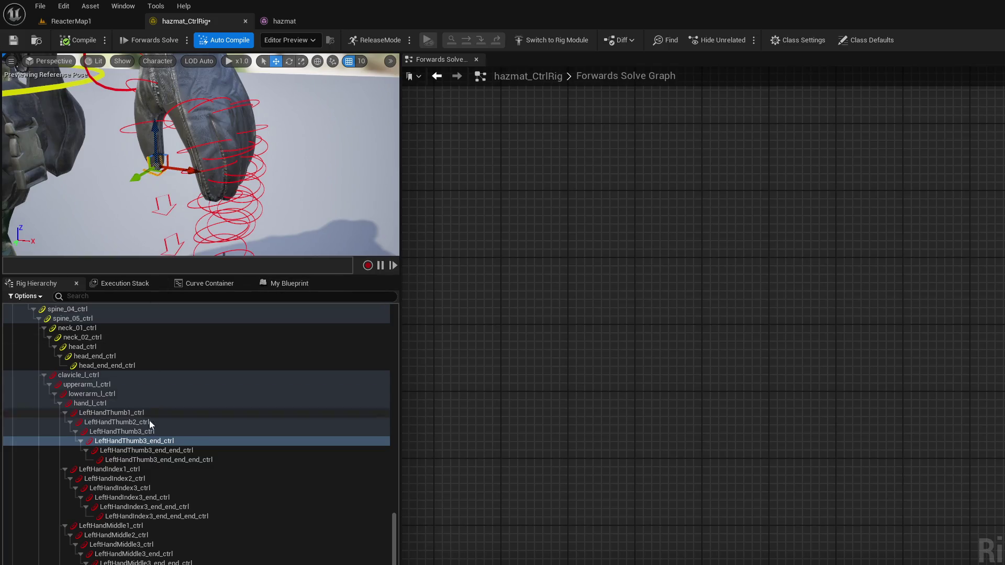
left_click(153, 461, "shift")
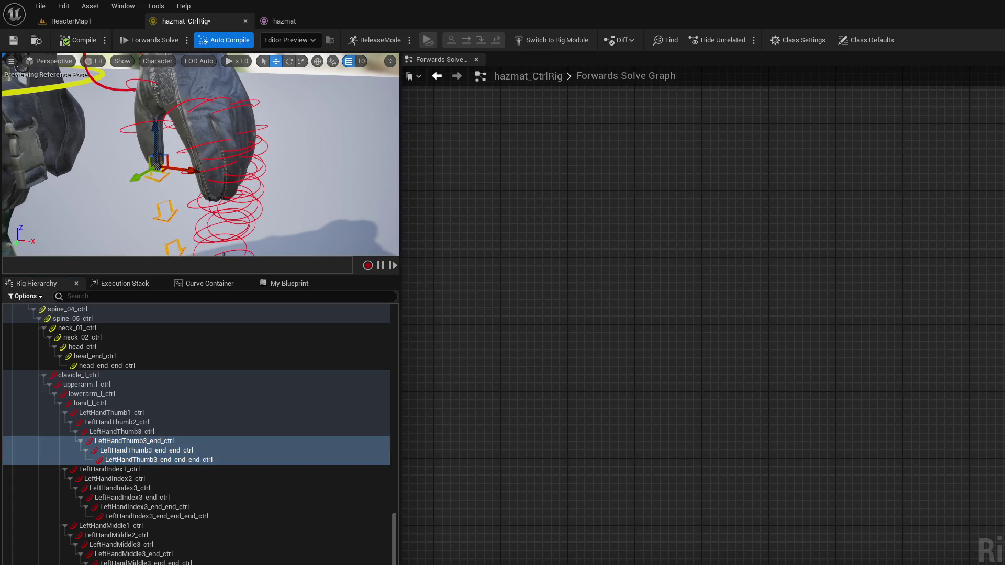
key("f")
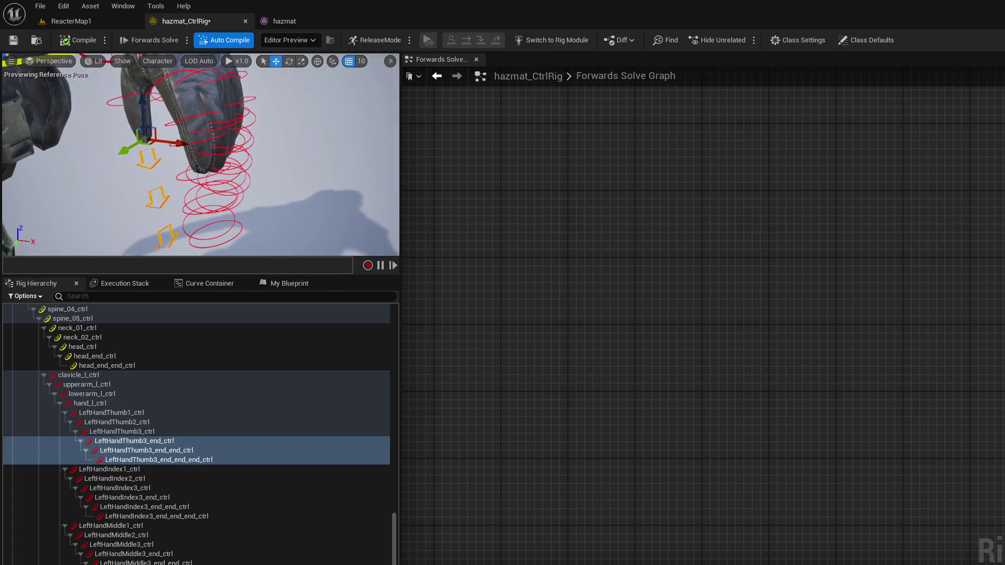
left_click(152, 470)
left_click(160, 516, "shift")
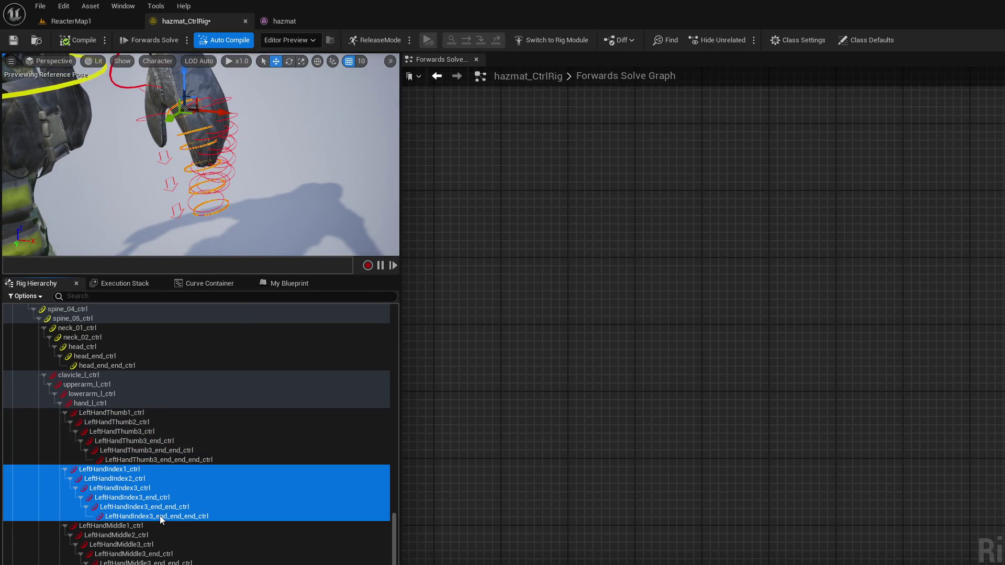
left_click(161, 499)
left_click(178, 517, "shift")
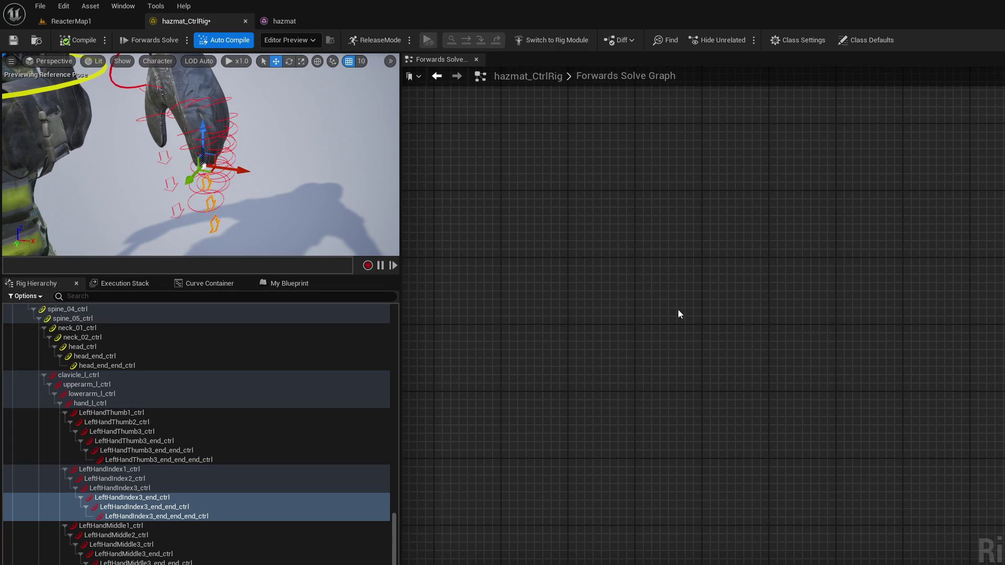
key("f")
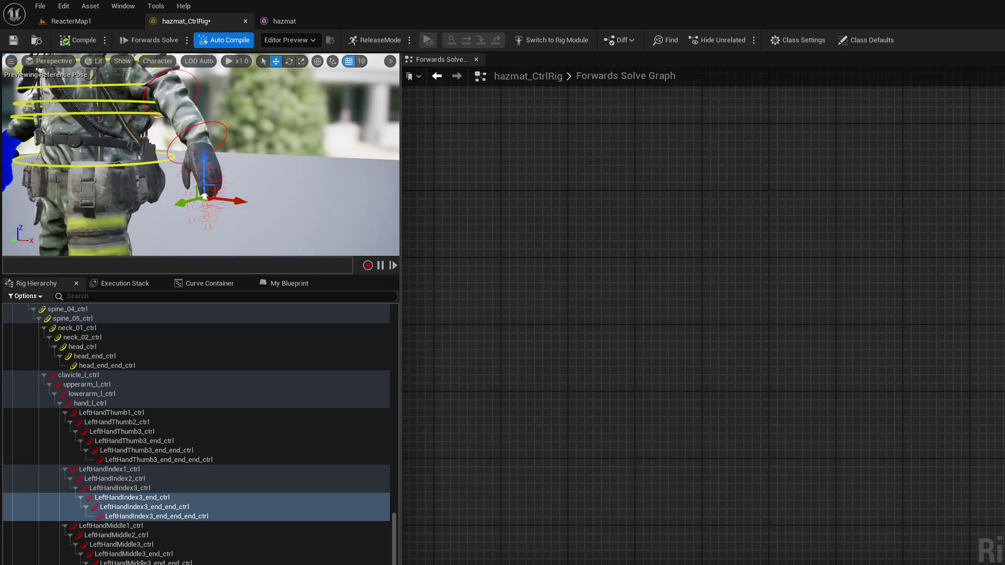
left_click(164, 555)
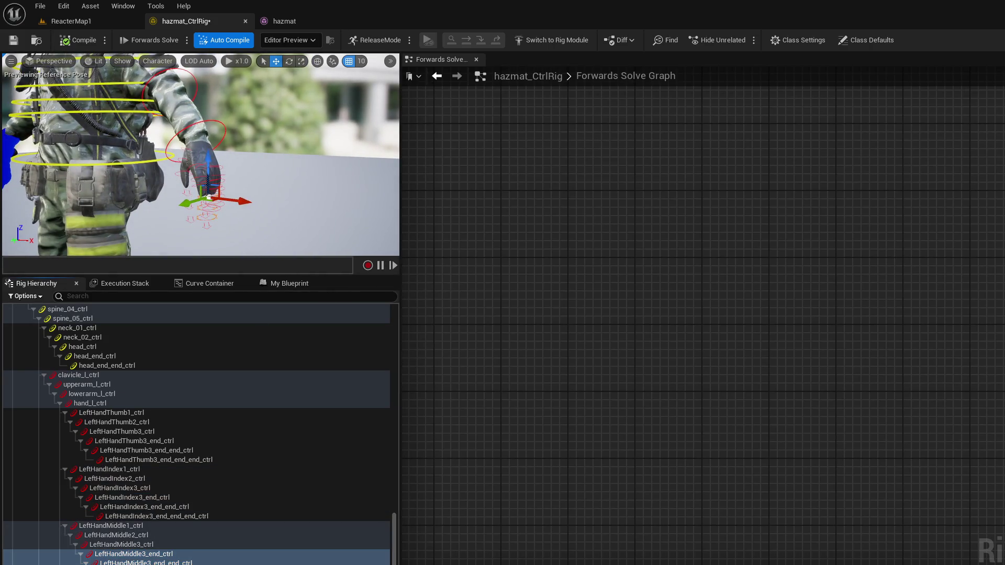
left_click(134, 554)
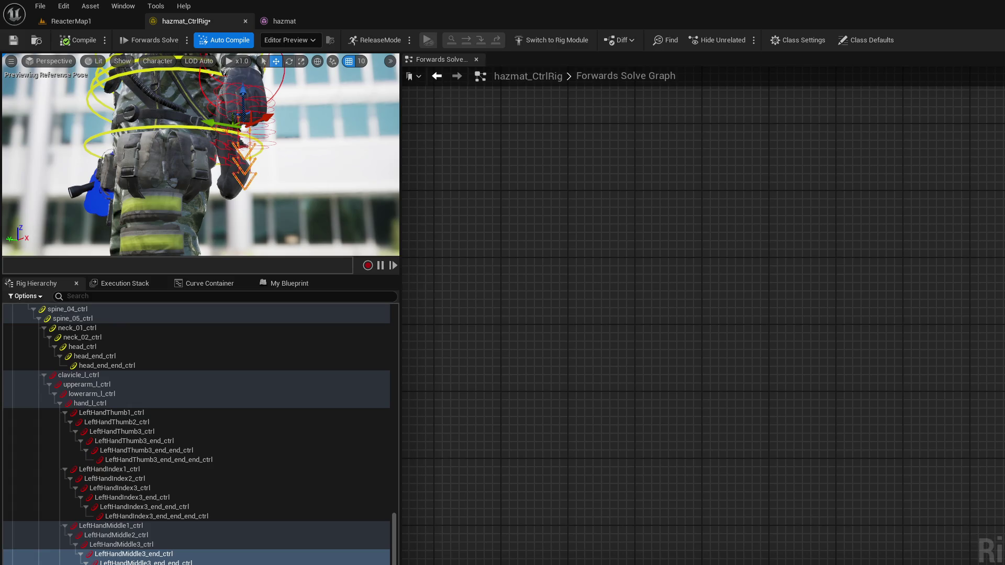
key("f")
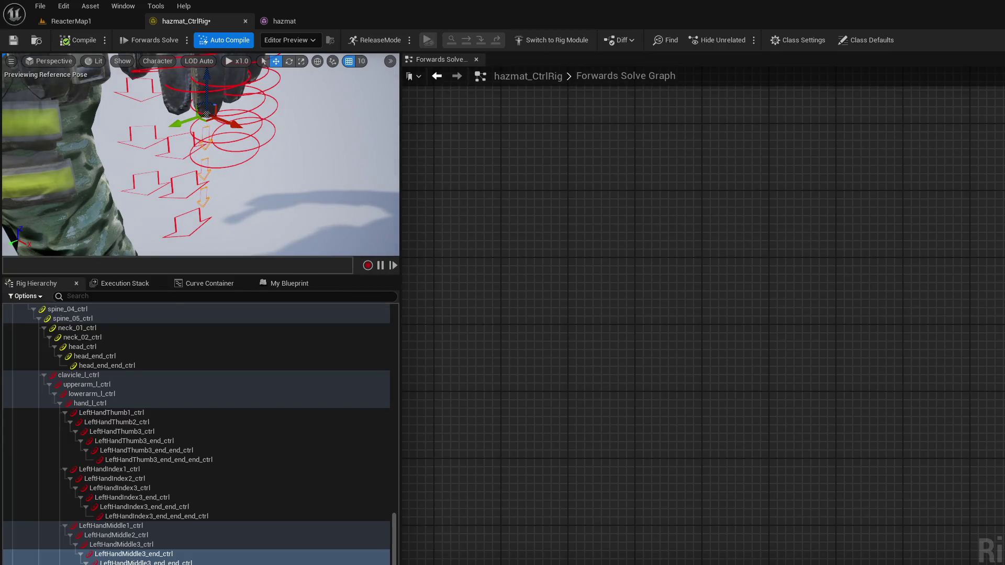
left_click(197, 517)
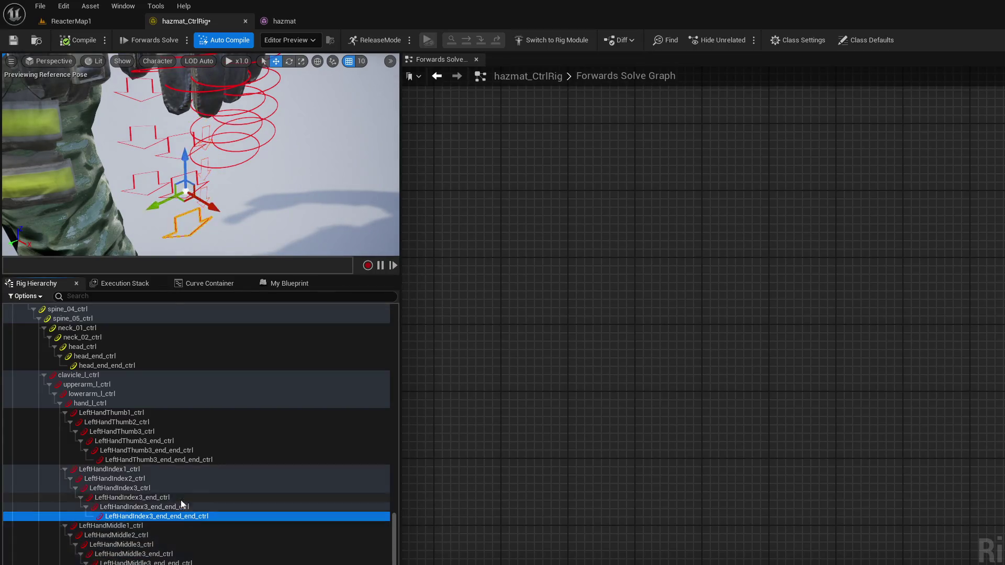
Step: Select the left index, middle and thumb finger end controls in Rig Hierarchy
left_click(182, 504, "shift")
left_click(167, 561)
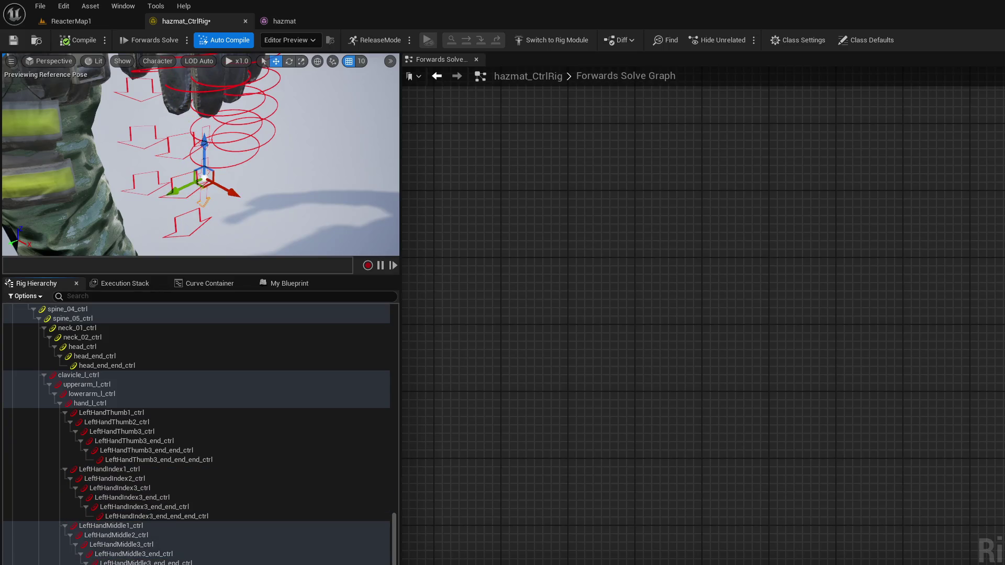
left_click(164, 553, "shift")
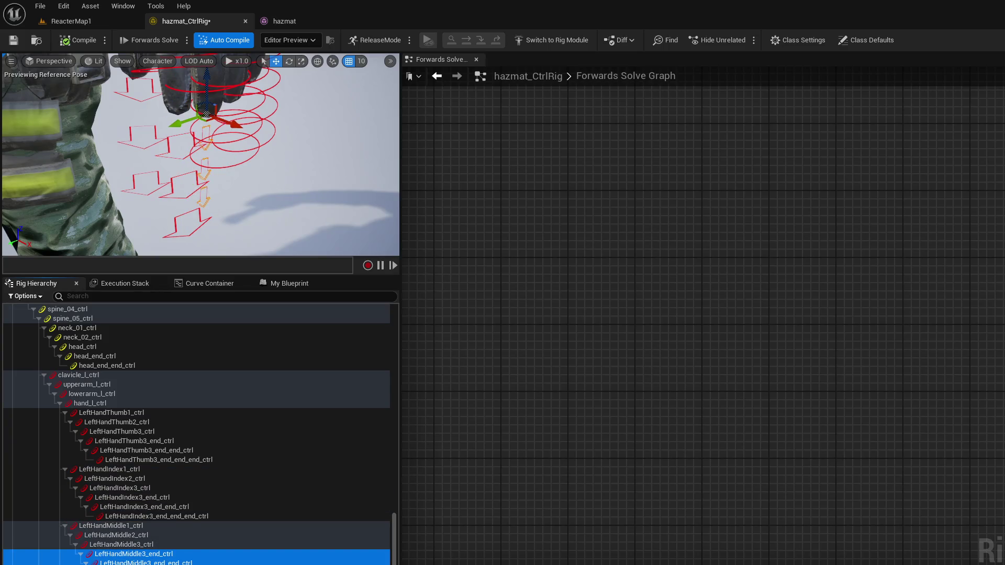
left_click(165, 515)
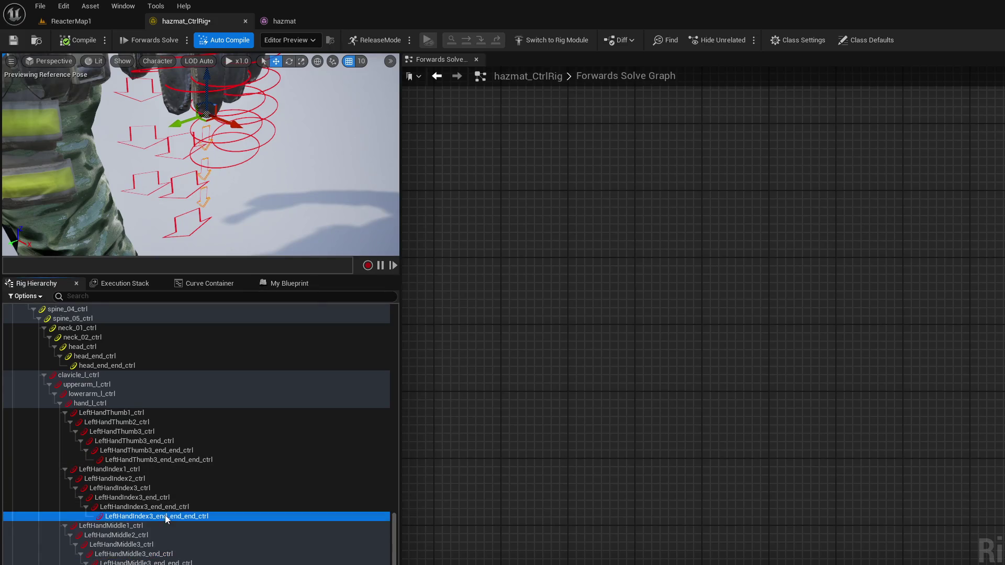
left_click(153, 494, "shift")
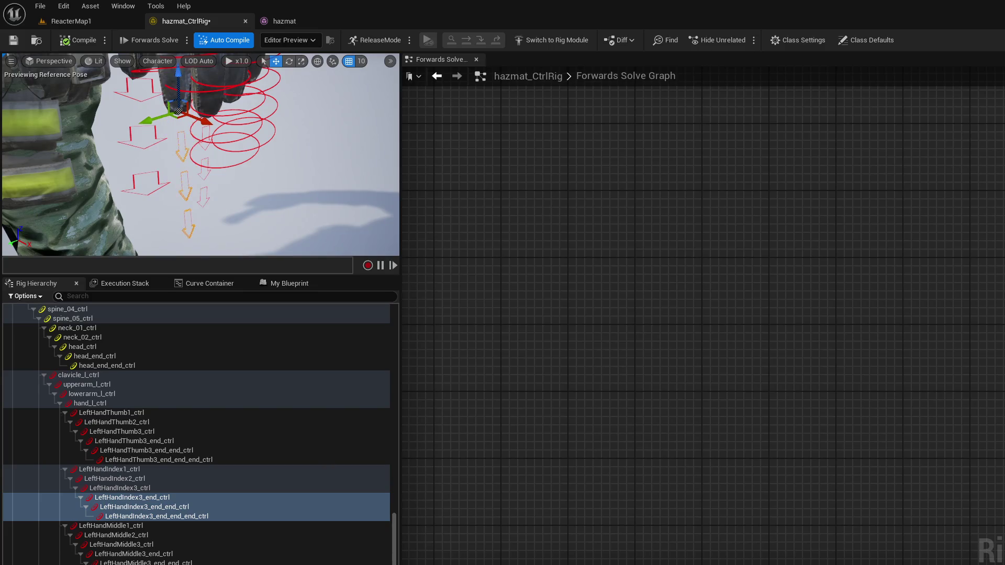
left_click(149, 460)
left_click(147, 443, "shift")
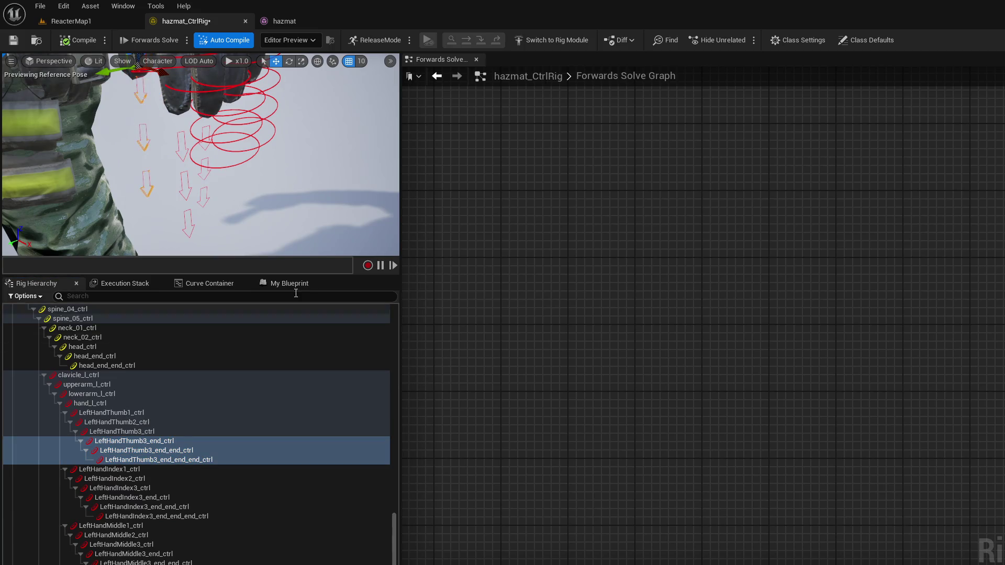
Step: Pick the left middle finger end control and finger rings, then frame the character and hand
left_click(157, 555)
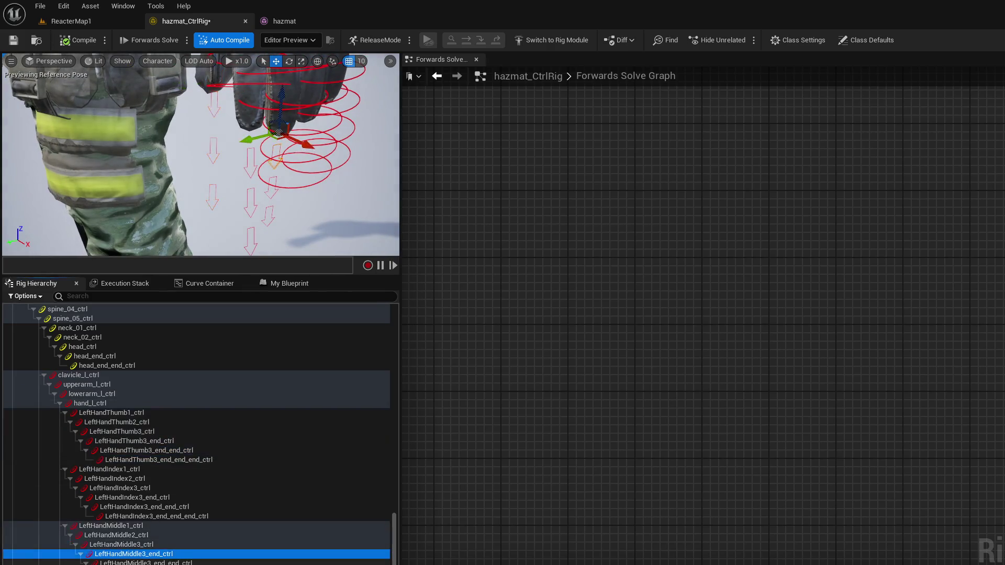
left_click(305, 116)
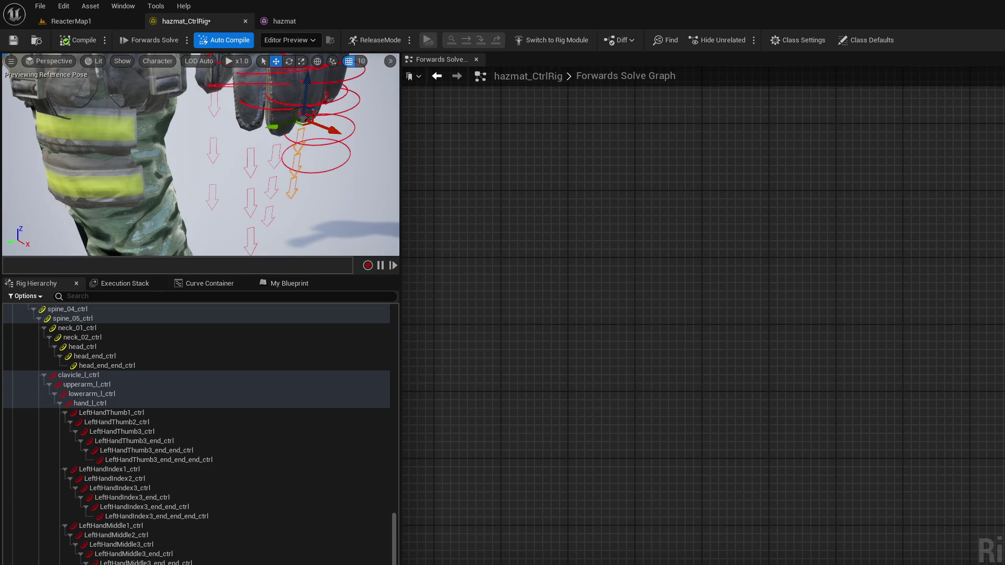
key("f")
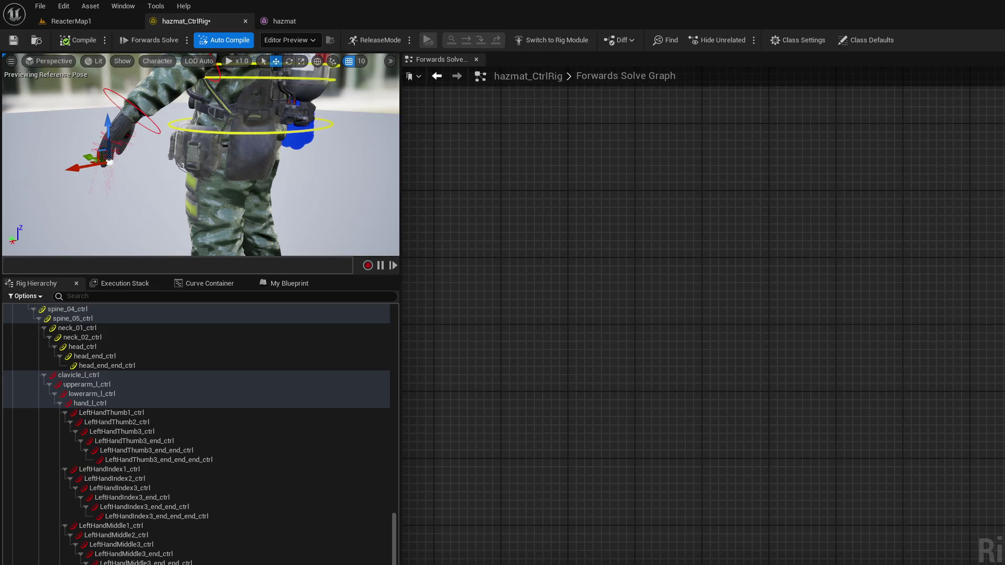
key("f")
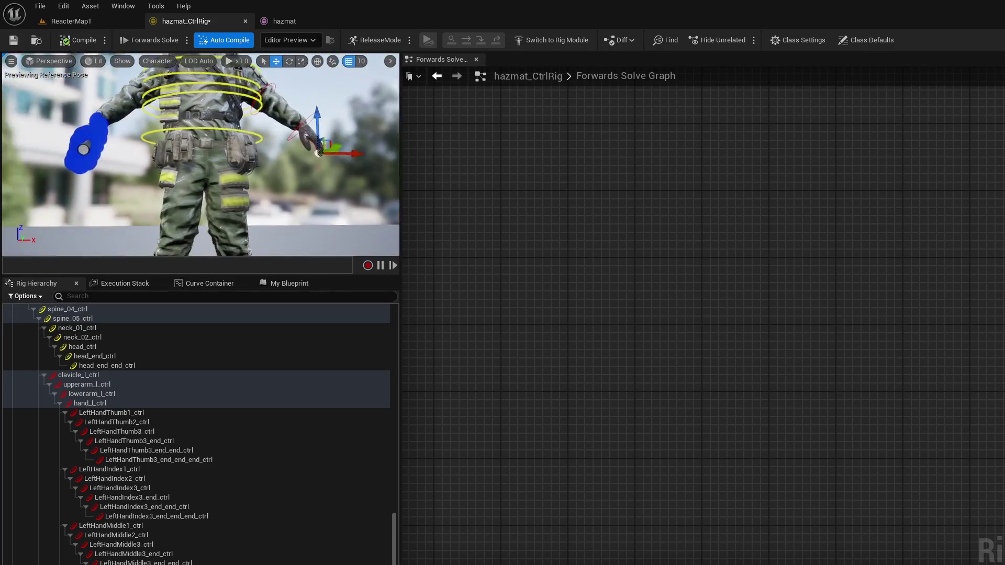
Step: Collapse the upperarm_l_ctrl branch and frame the view on clavicle_r_ctrl
left_click(48, 384)
left_click(49, 385)
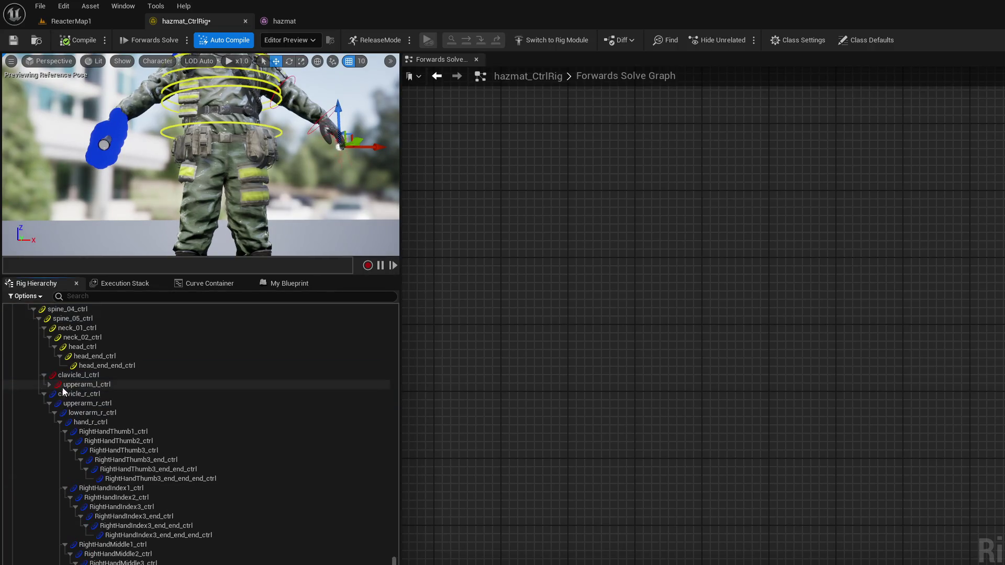
left_click_drag(170, 249, 226, 194)
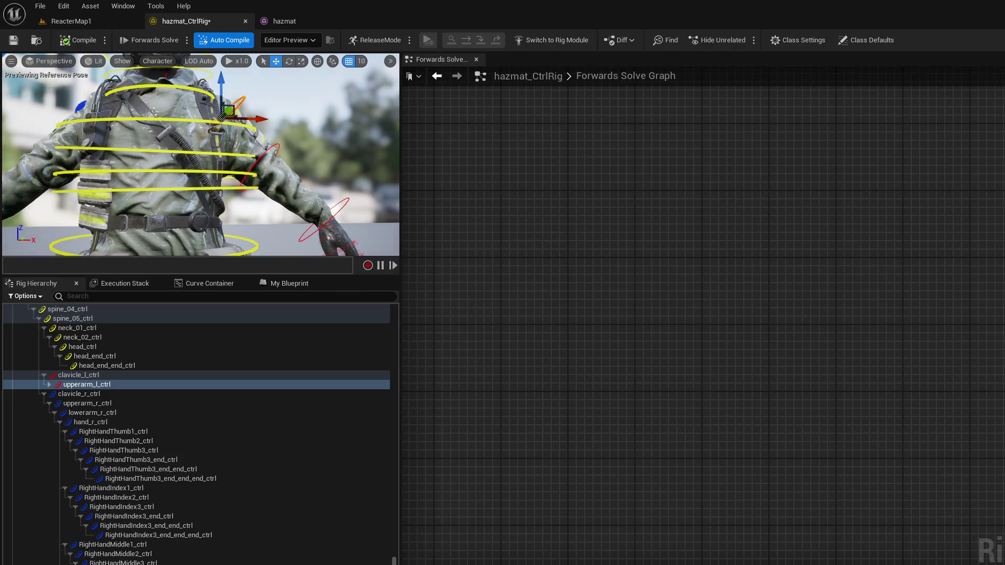
left_click(152, 392)
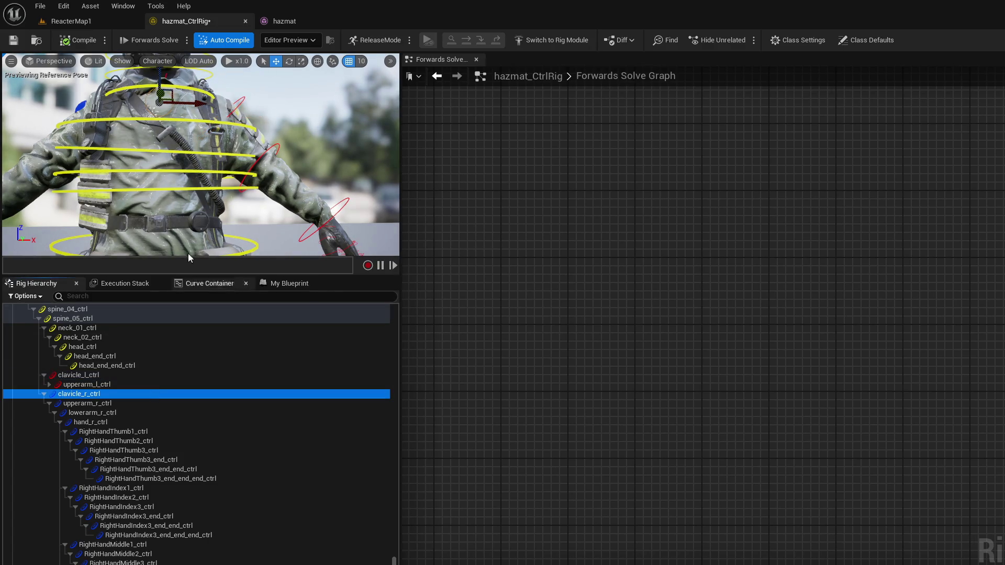
key("f")
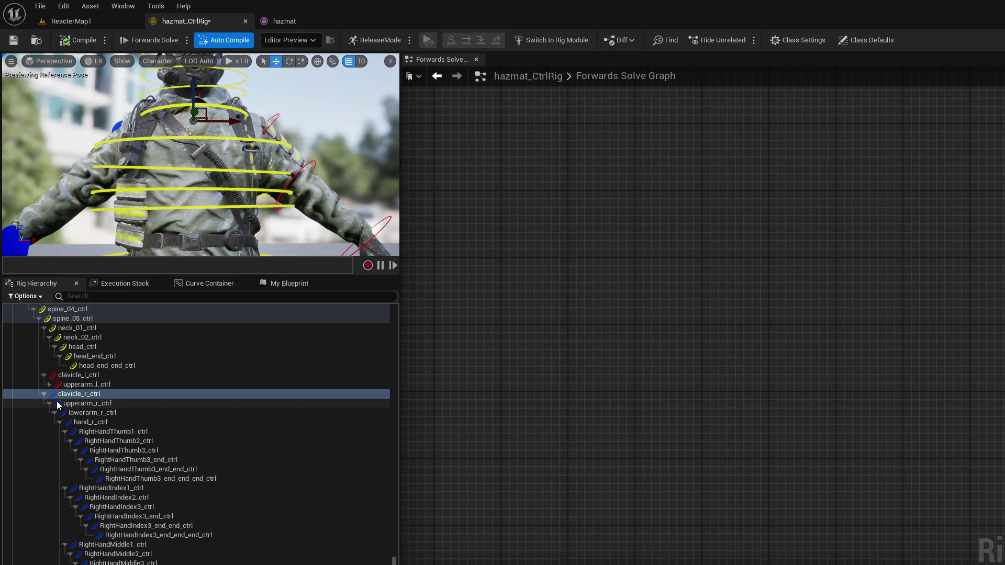
Step: Select upperarm_r_ctrl through hand_r_ctrl for scaling, then the right thumb's base control
left_click(58, 404)
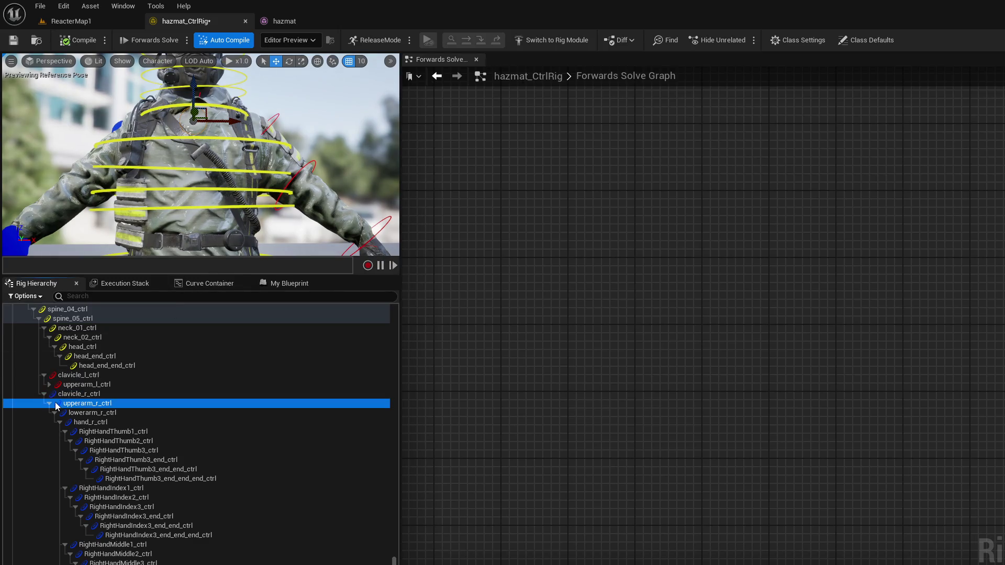
left_click(105, 422, "shift")
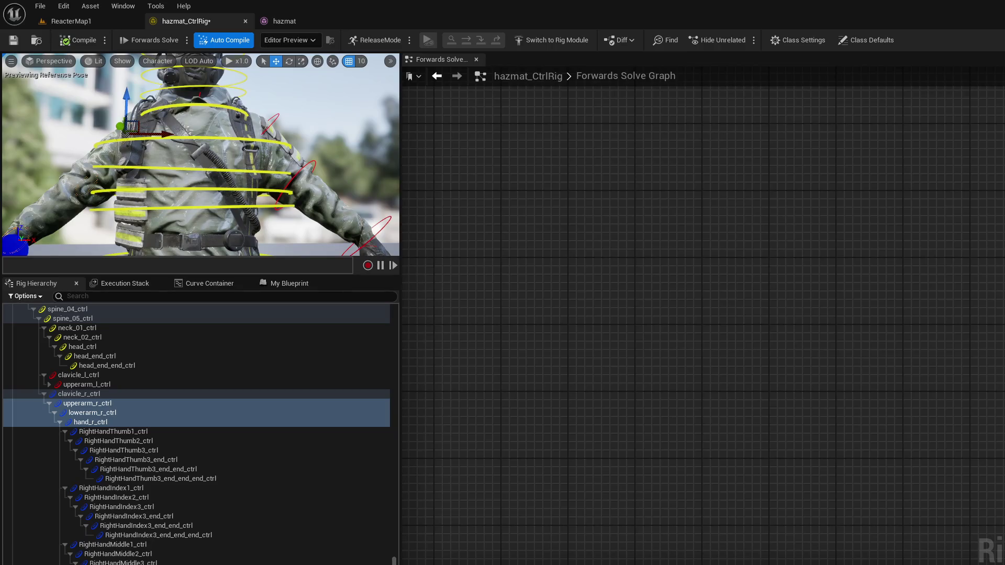
mouse_move(317, 206)
left_mouse_down()
mouse_move(272, 206)
mouse_move(318, 206)
mouse_move(293, 205)
left_mouse_up()
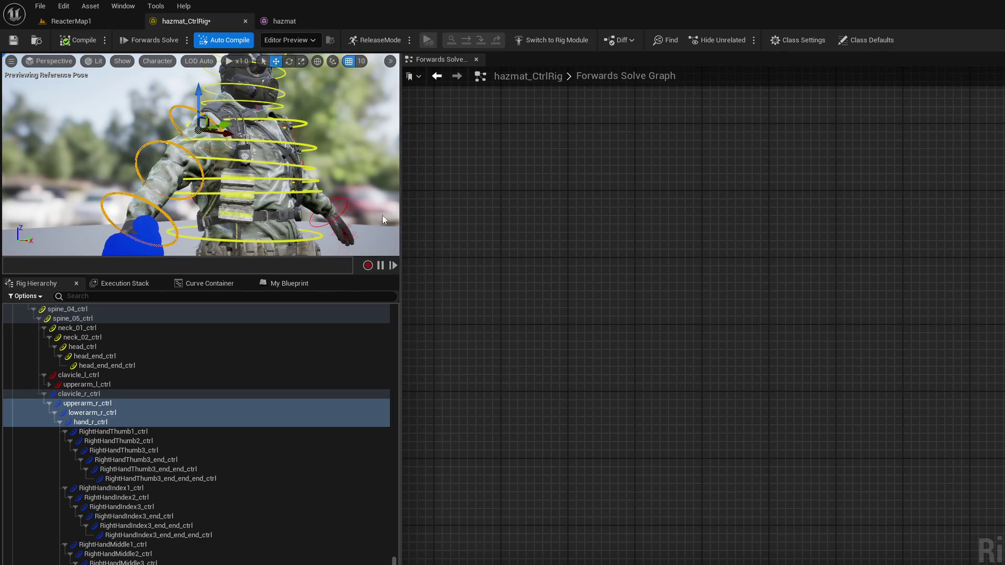
left_click(346, 209)
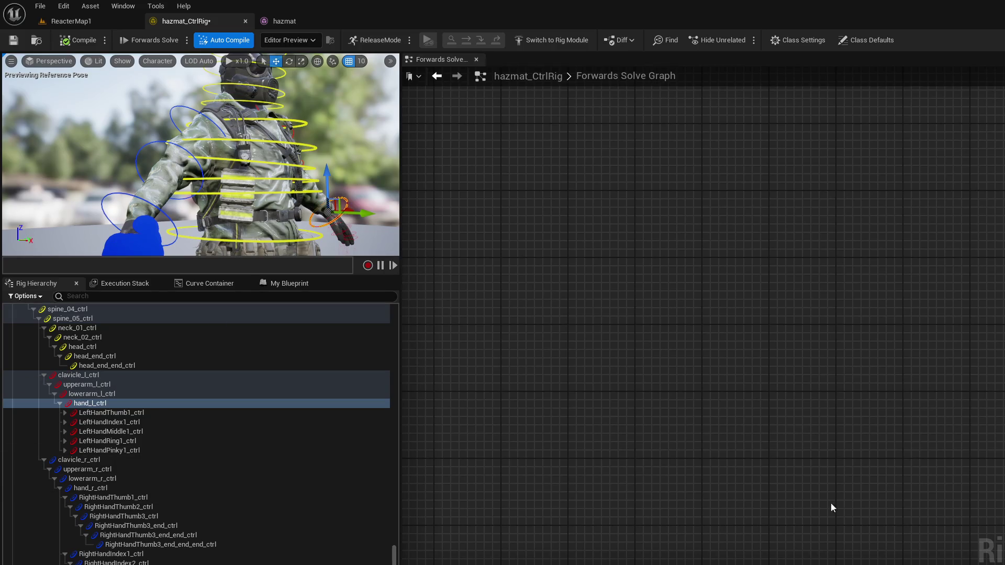
left_click(124, 469)
left_click(131, 486, "shift")
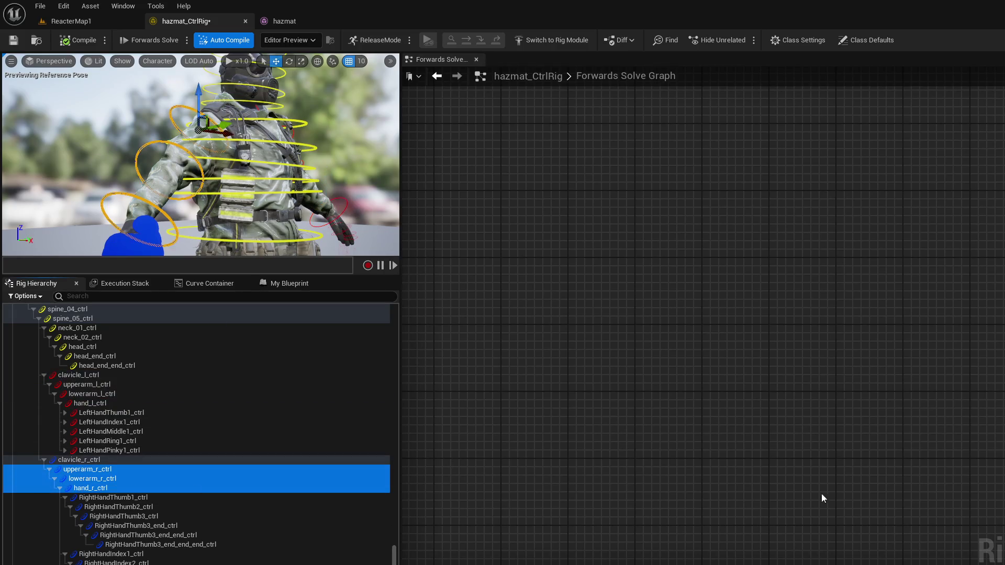
left_click(822, 498)
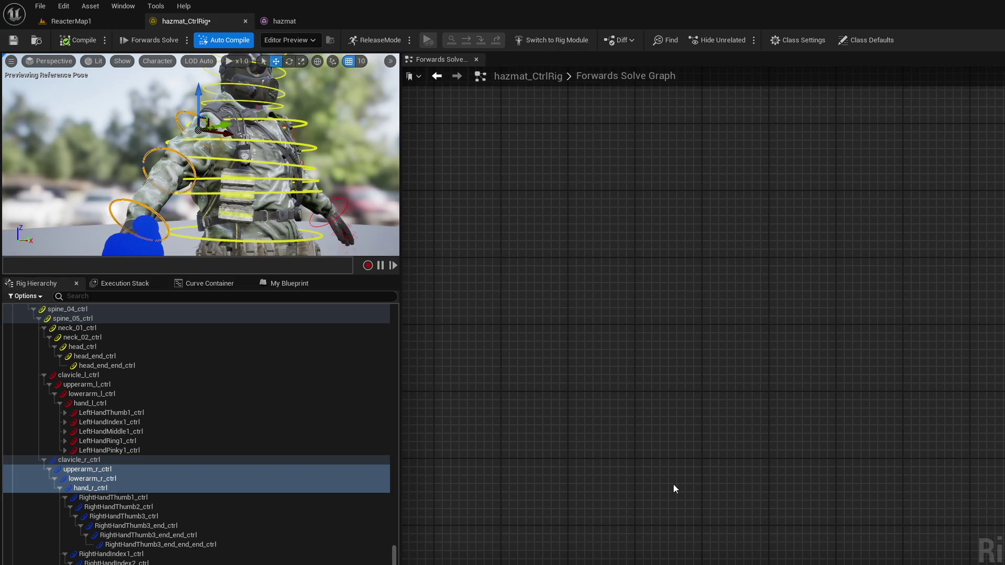
left_click(177, 497)
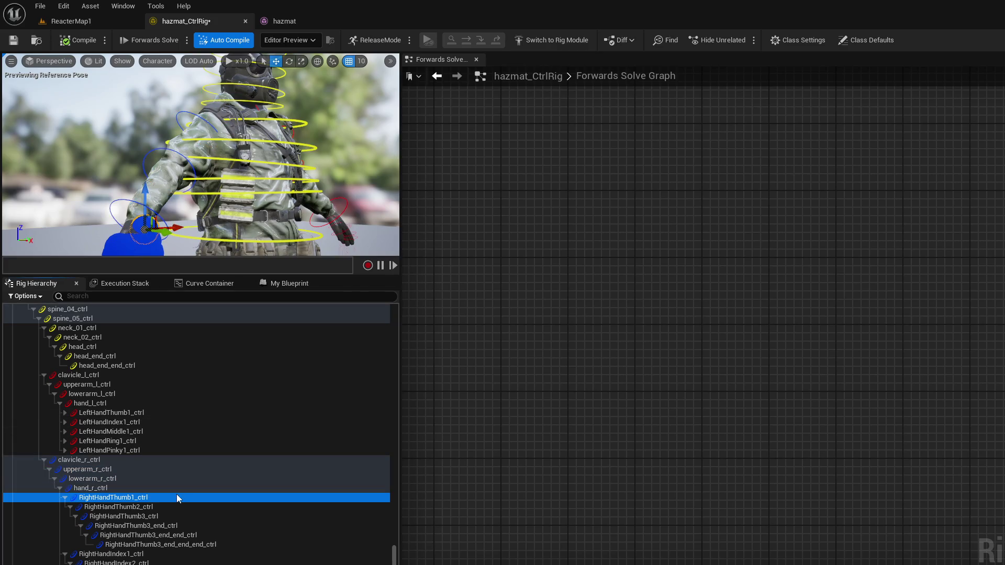
Step: Select RightHandThumb1_ctrl through every right-hand finger control and frame them in the viewport
scroll(142, 536, "down", 1)
scroll(141, 536, "down", 5)
key("shift+End")
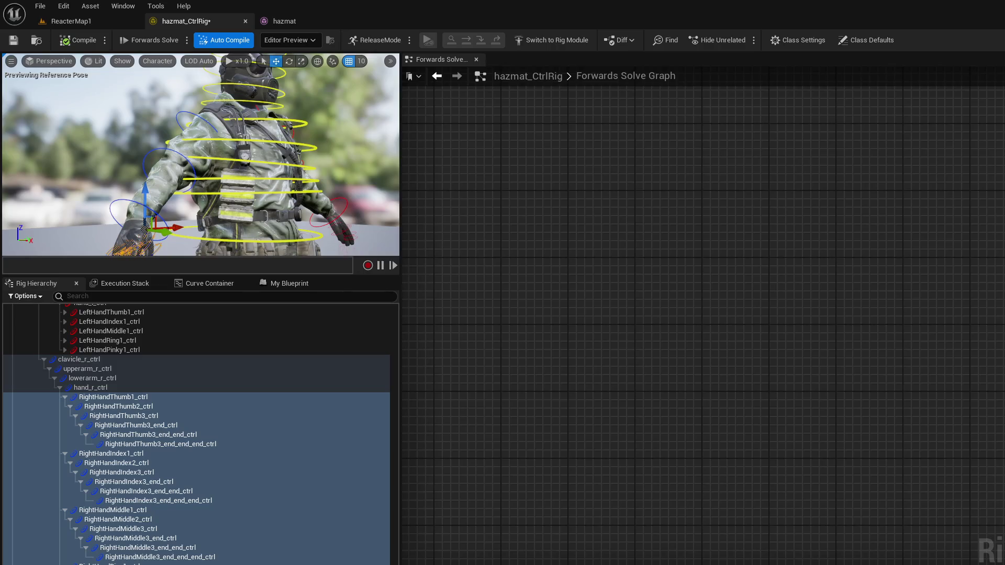
key("f")
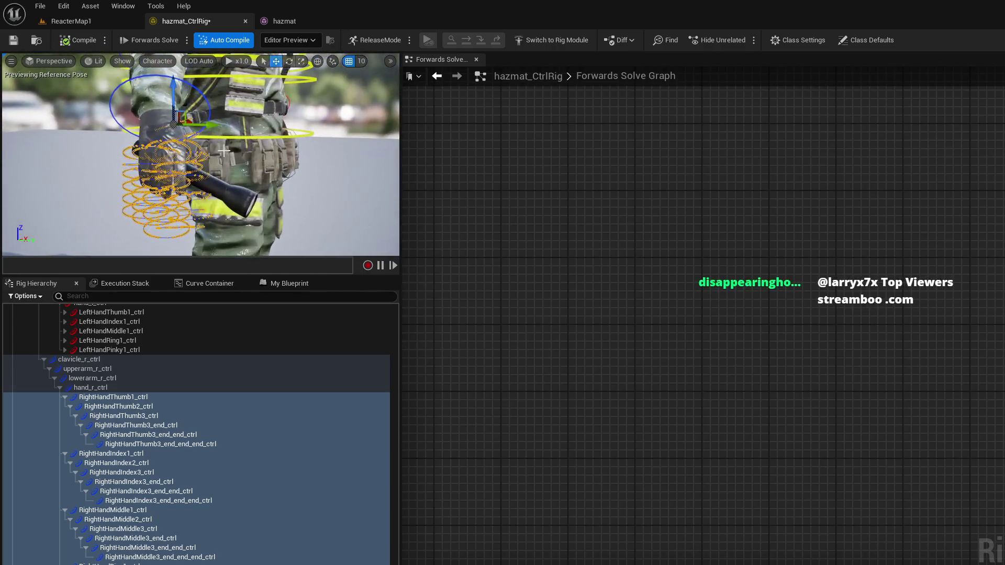
Step: Reselect the right-hand finger controls, then narrow the selection to the right thumb's end controls
left_click(157, 425)
left_click(194, 445, "shift")
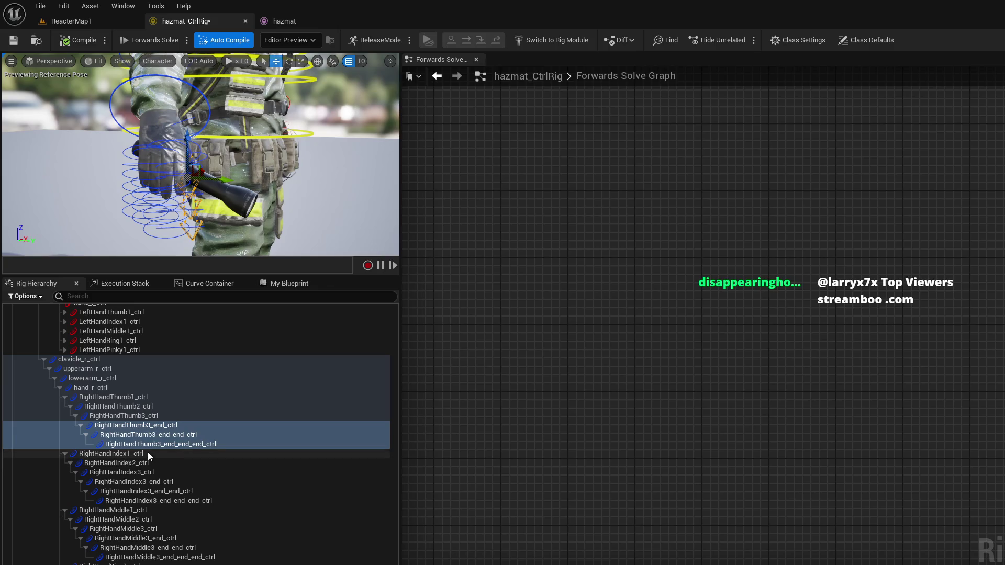
left_click(150, 396)
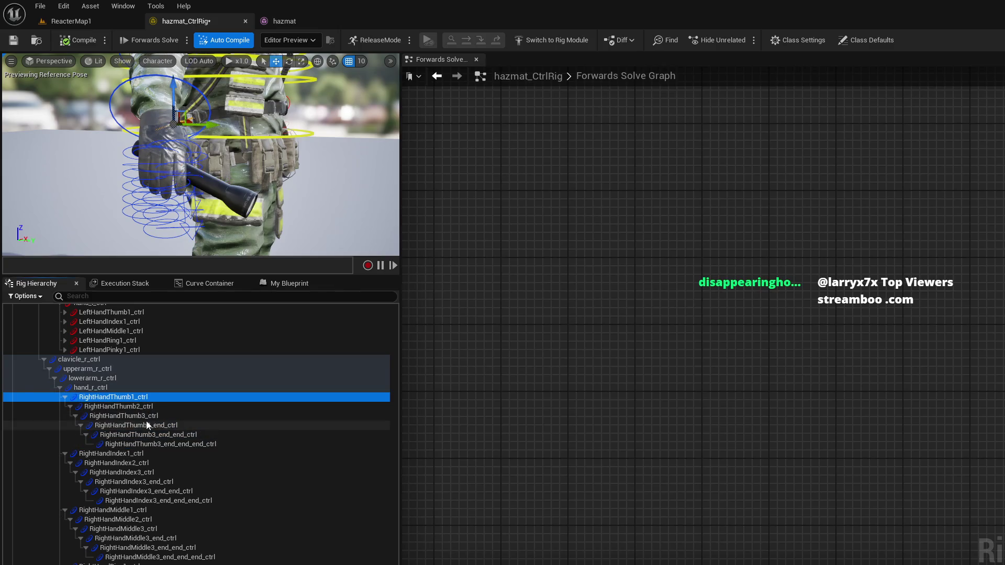
key("shift+End")
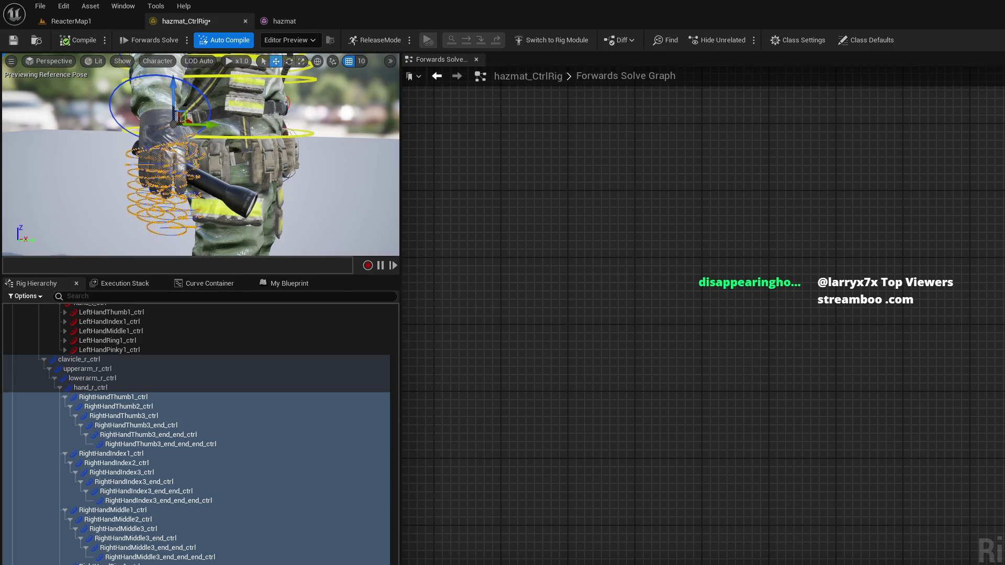
left_click(147, 425)
left_click(184, 448, "shift")
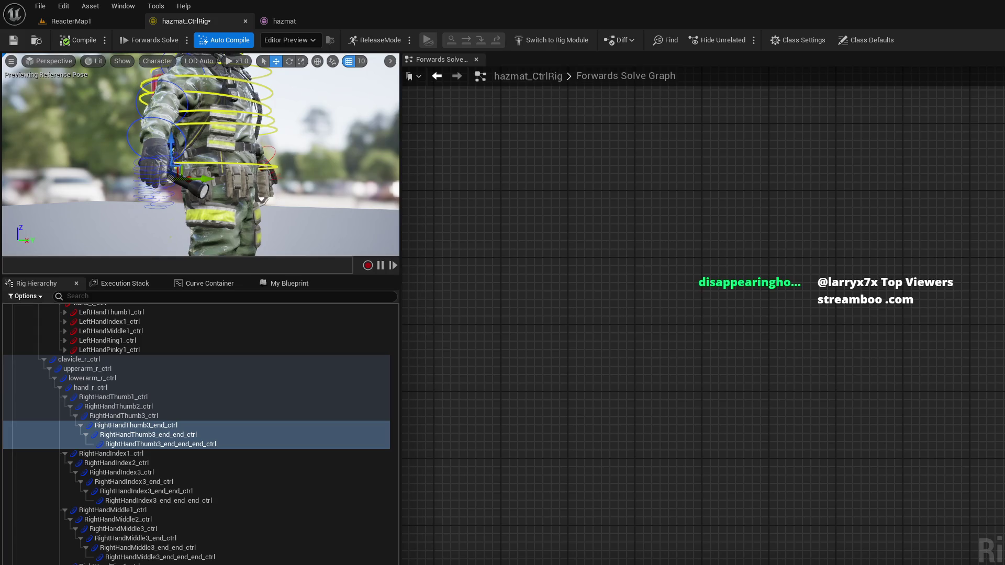
Step: Orbit close to the flashlight hand and select the three RightHandIndex3 end controls, then reframe
left_click_drag(292, 206, 256, 193)
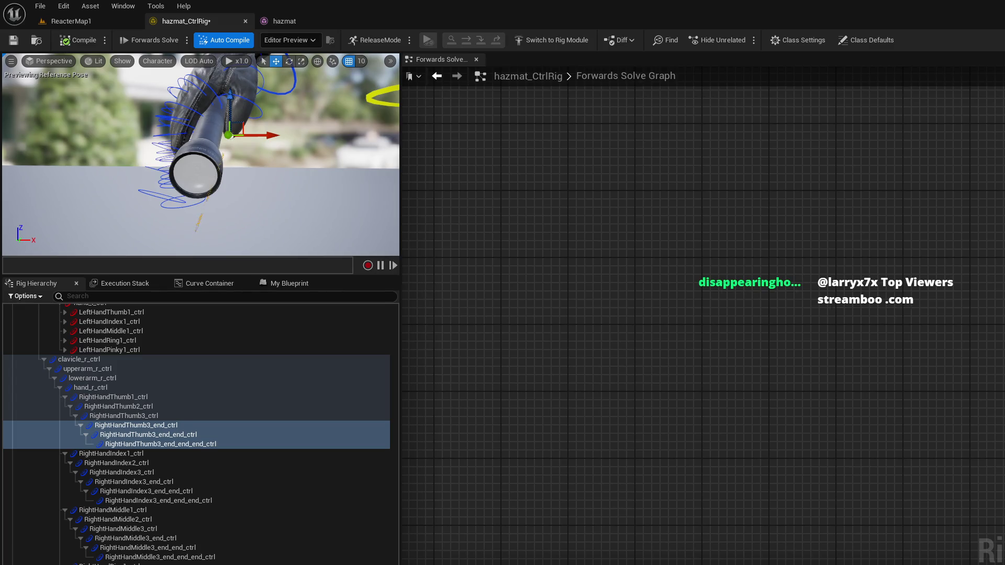
left_click(169, 481)
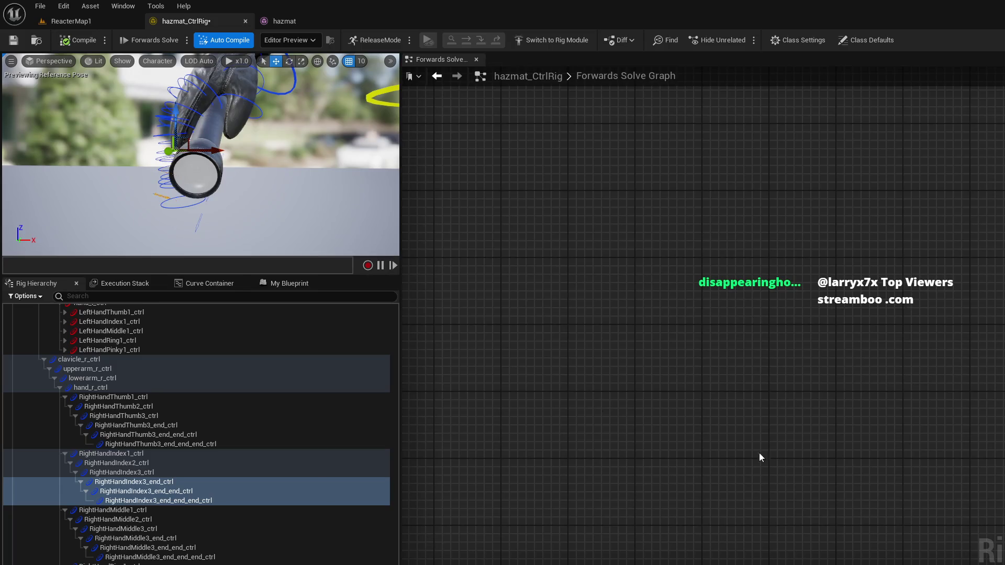
key("f")
scroll(201, 154, "up", 5)
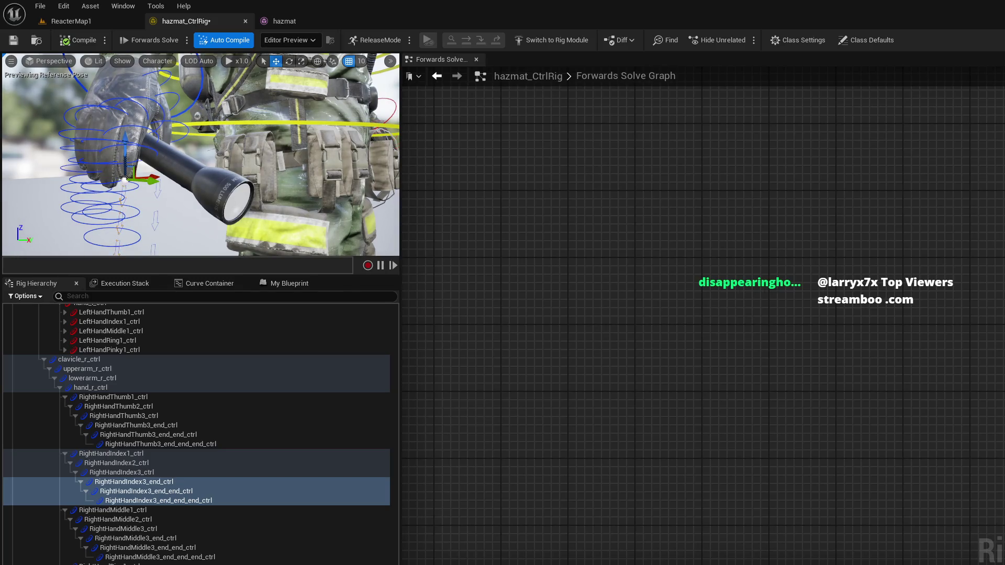
Step: Select the right middle finger's end controls and lower glove rings, coloring and sizing them blue
left_click(189, 537)
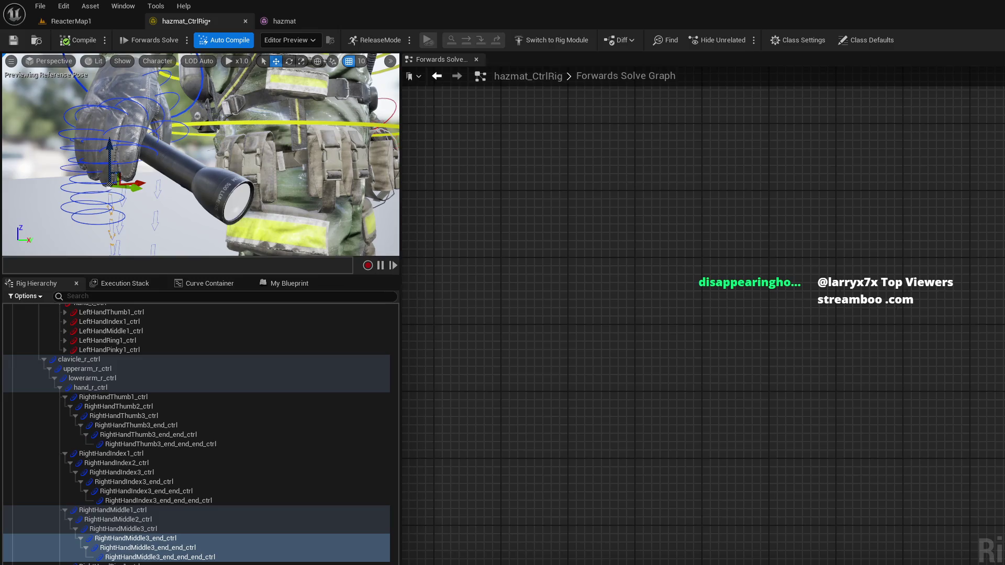
left_click(98, 198)
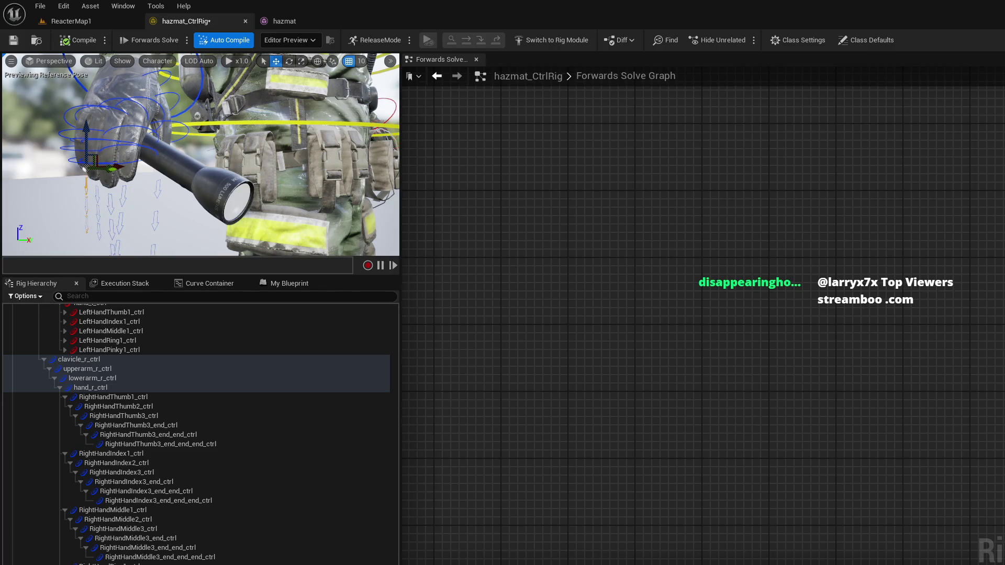
left_click_drag(227, 218, 329, 212)
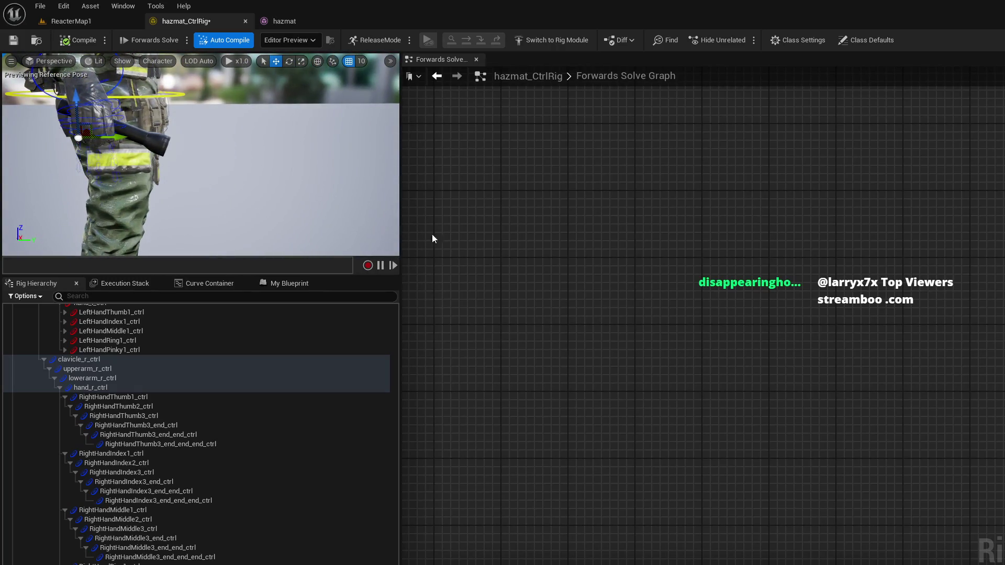
scroll(256, 525, "down", 2)
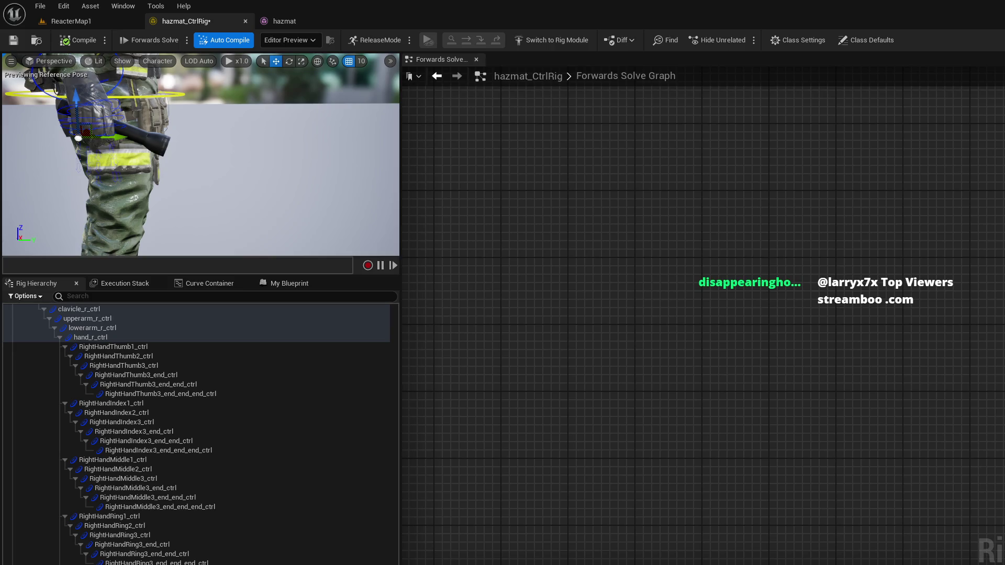
key("Escape")
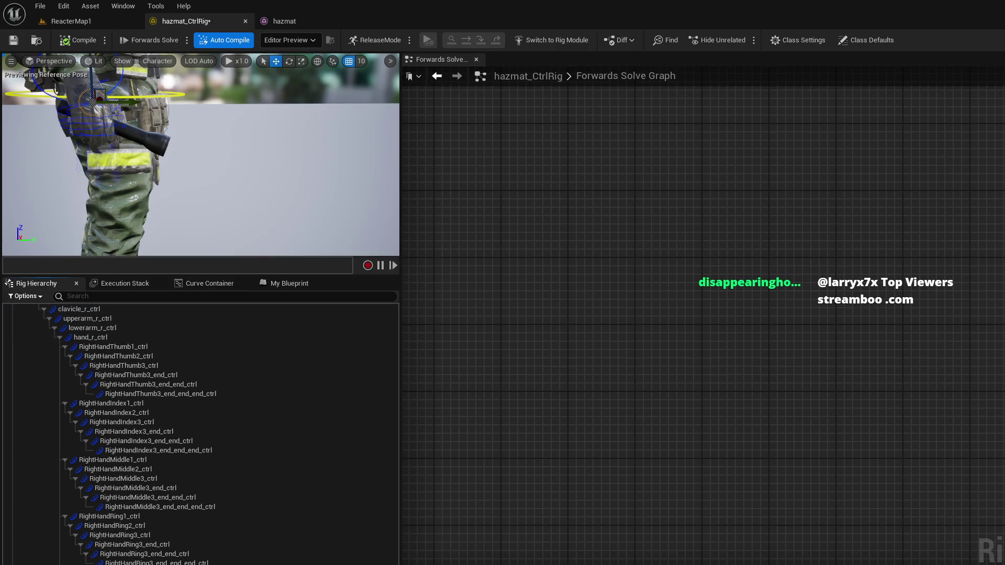
mouse_move(199, 158)
left_mouse_down()
mouse_move(314, 154)
mouse_move(314, 116)
left_mouse_up()
scroll(199, 434, "down", 2)
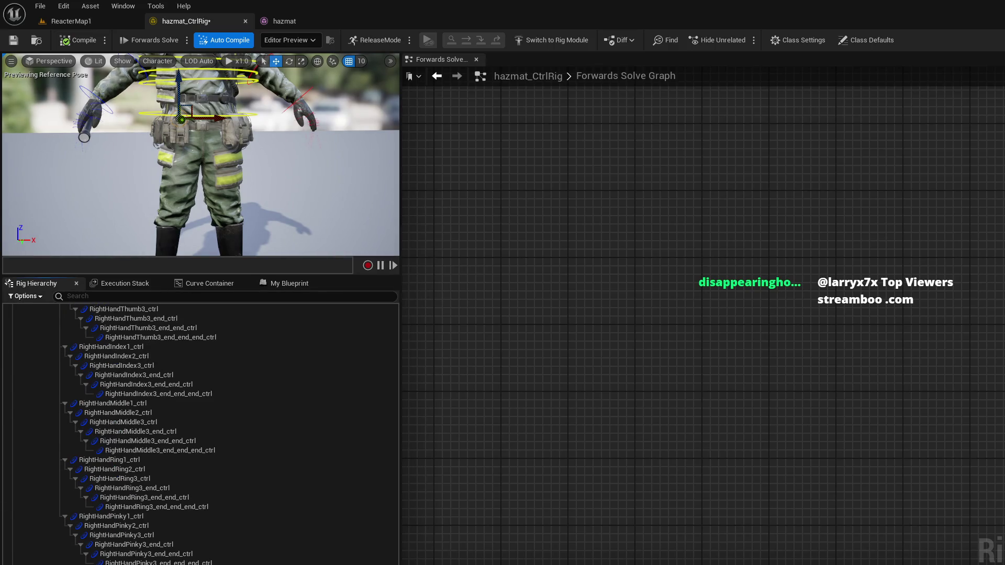
Step: Select the thigh and pelvis controls, then dismiss their element options menu unchanged
left_click(170, 209)
left_click(182, 118)
right_click(157, 327)
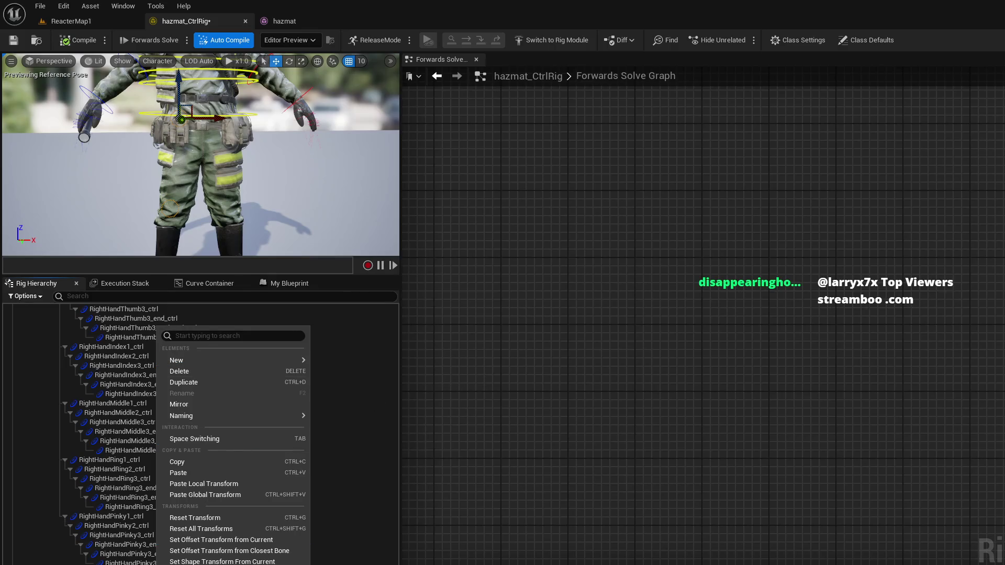
key("Escape")
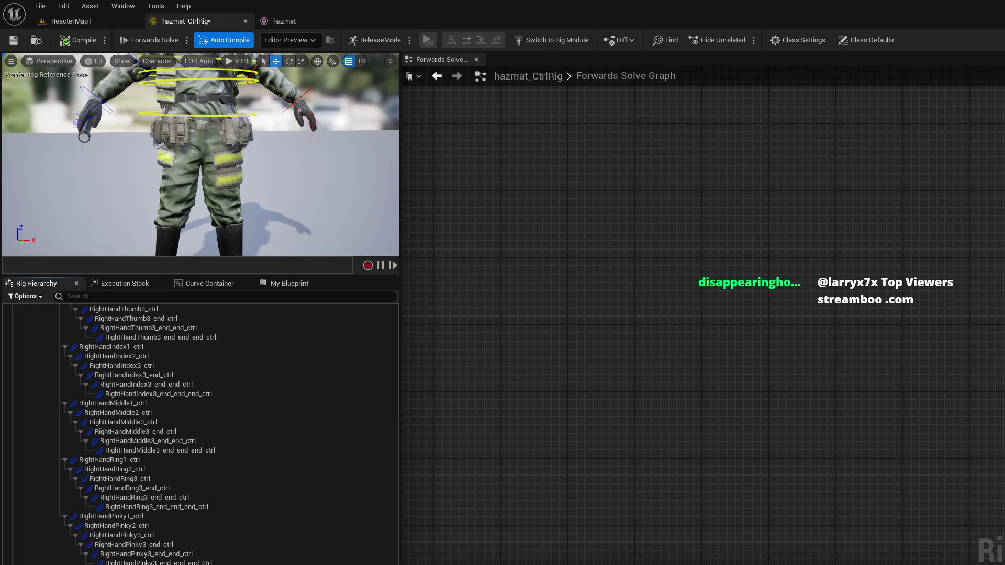
scroll(198, 435, "up", 1)
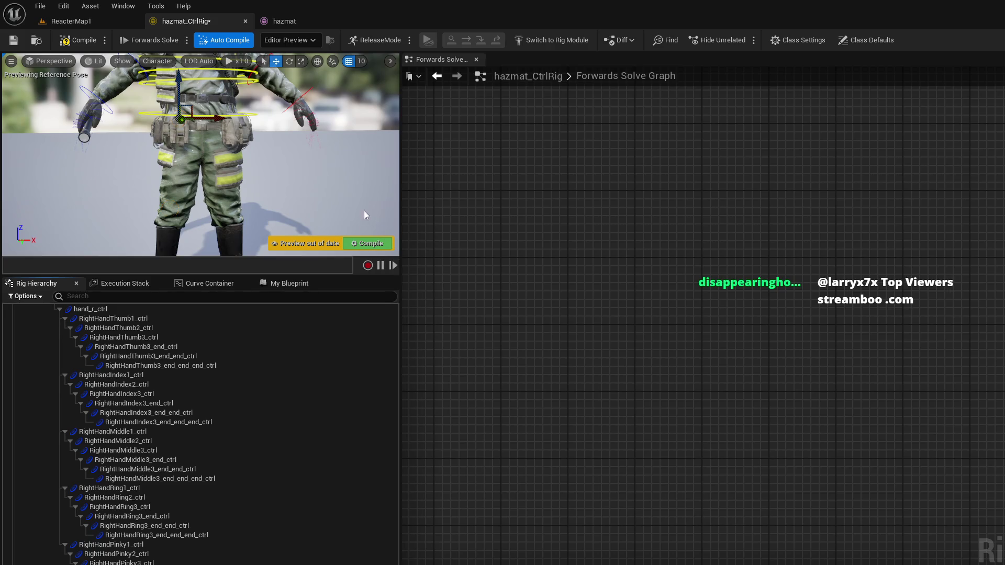
left_click_drag(367, 216, 367, 232)
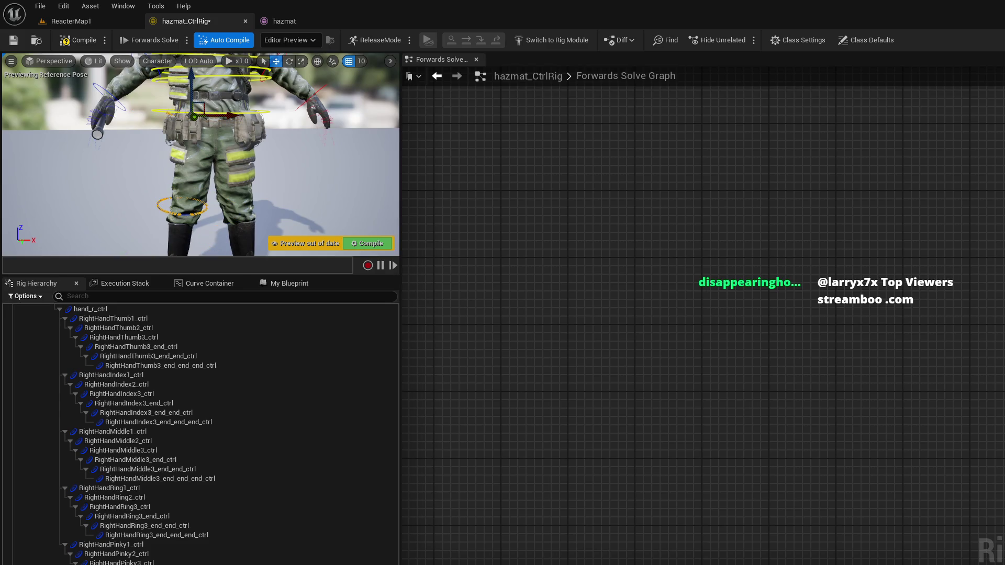
mouse_move(209, 157)
left_mouse_down()
mouse_move(235, 147)
mouse_move(201, 168)
mouse_move(201, 188)
mouse_move(201, 168)
mouse_move(222, 152)
left_mouse_up()
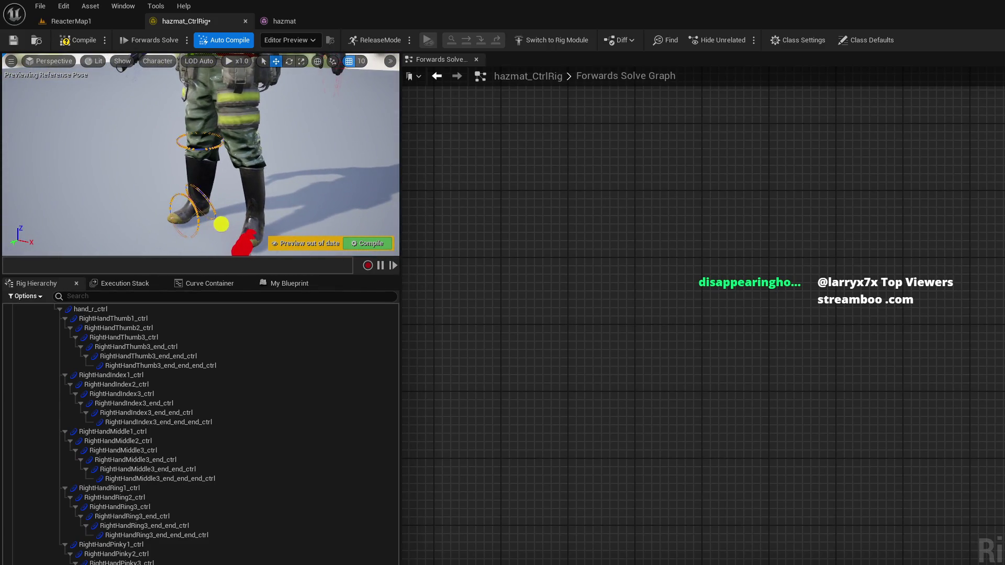
left_click_drag(220, 224, 364, 191)
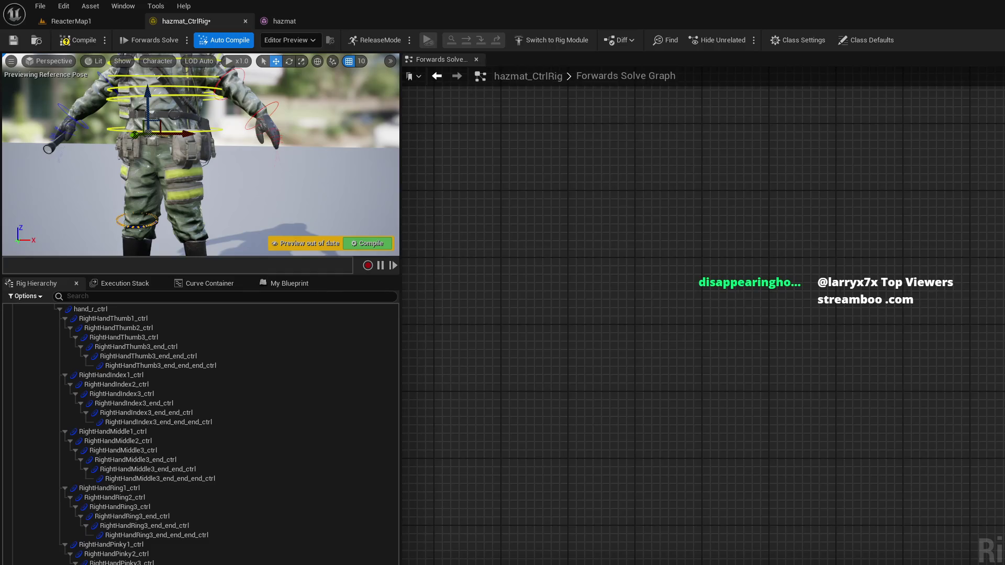
mouse_move(285, 199)
left_mouse_down()
mouse_move(293, 188)
mouse_move(314, 238)
left_mouse_up()
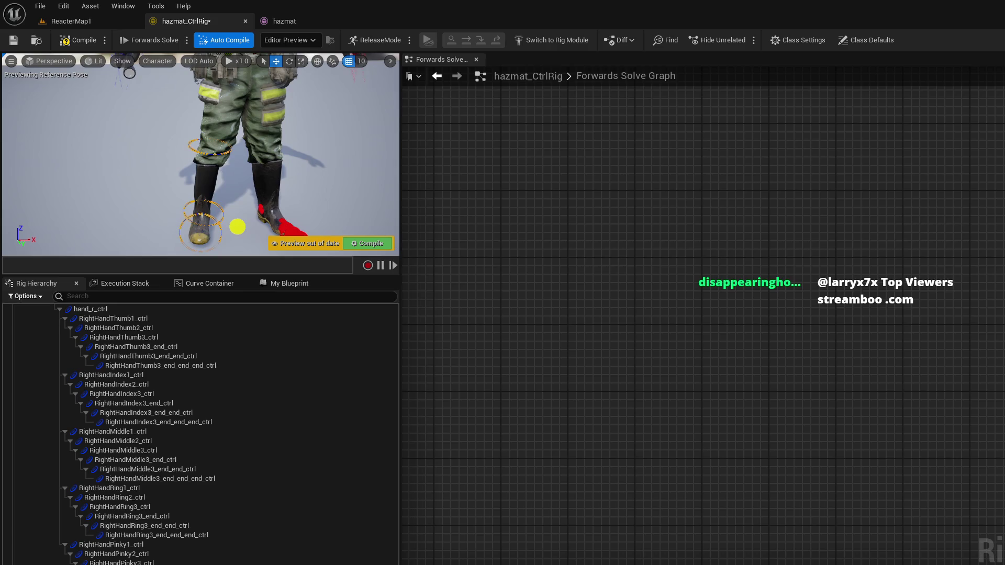
left_click(237, 226)
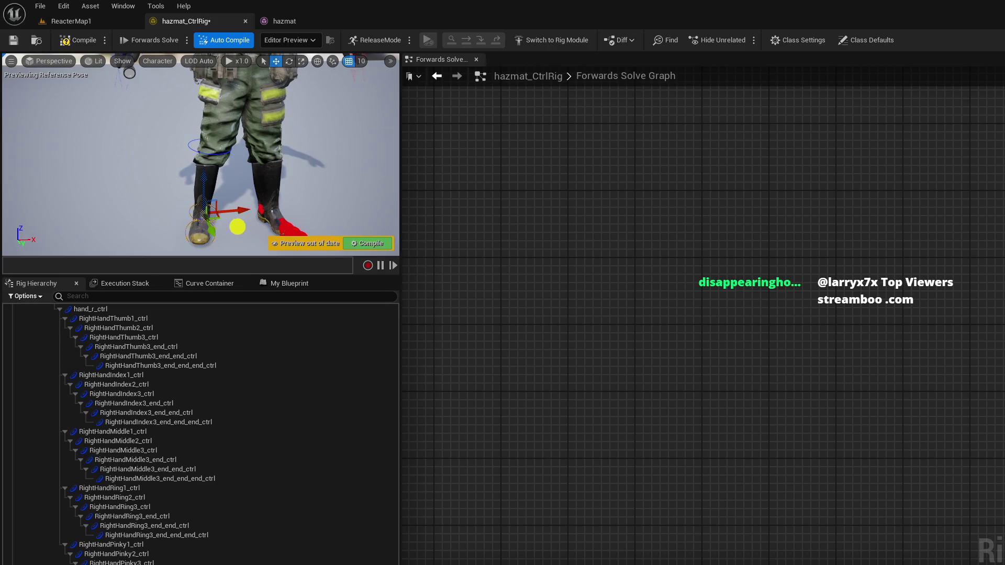
mouse_move(201, 157)
left_mouse_down("alt")
mouse_move(246, 146)
mouse_move(193, 160)
left_mouse_up("alt")
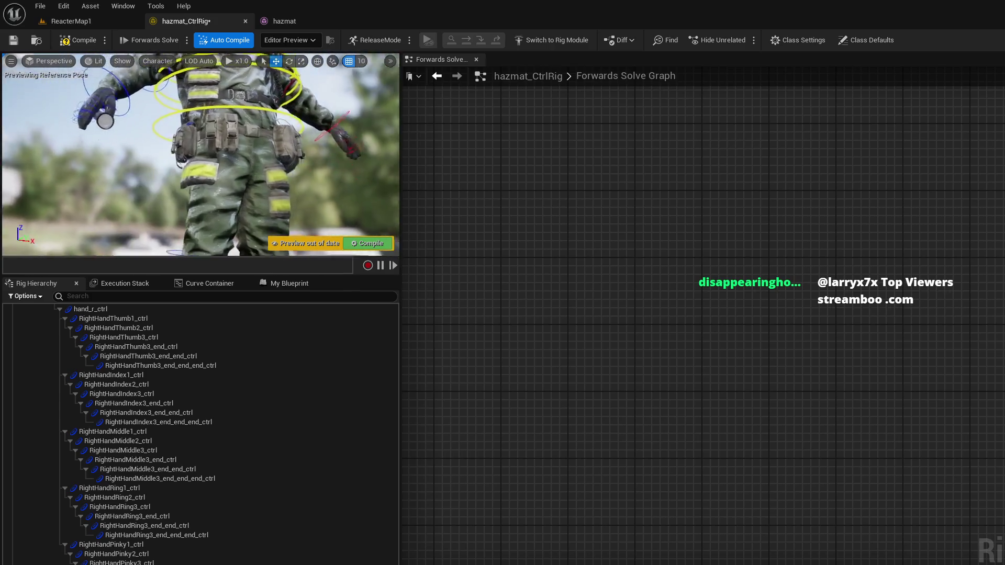
left_click(200, 127)
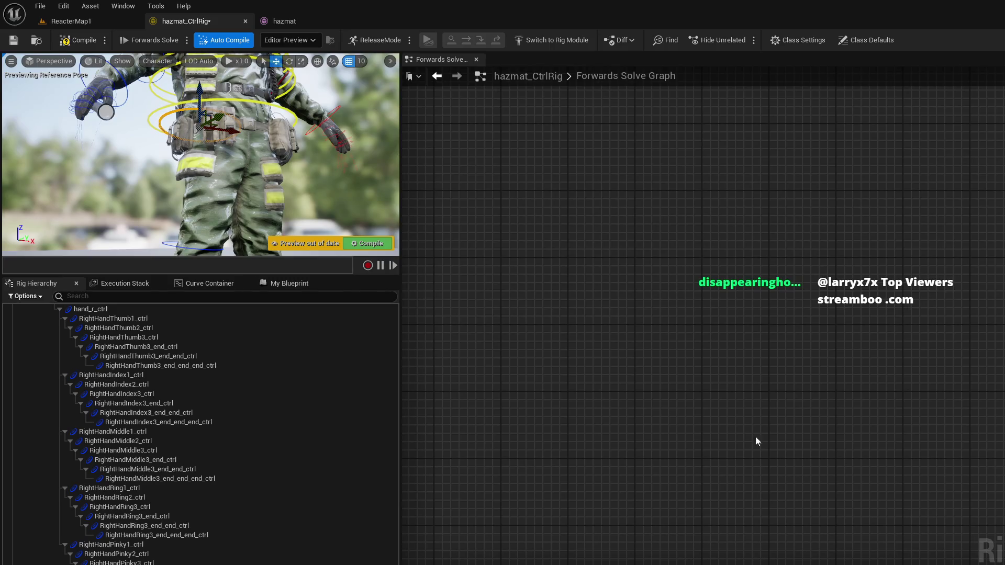
key("Escape")
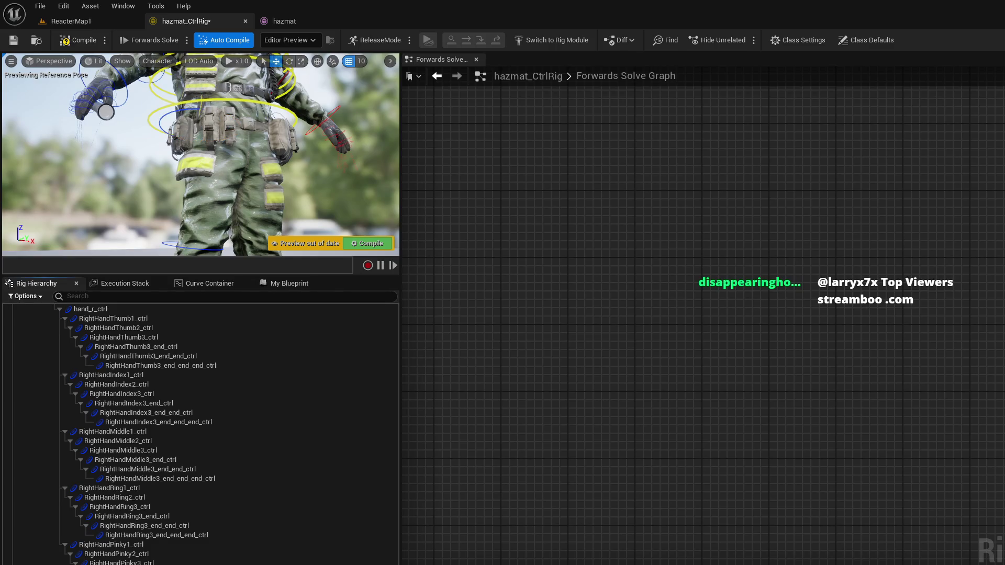
Step: Scroll up the hierarchy, select the waist control, and bring up clavicle_r_ctrl's context menu
scroll(201, 434, "up", 2)
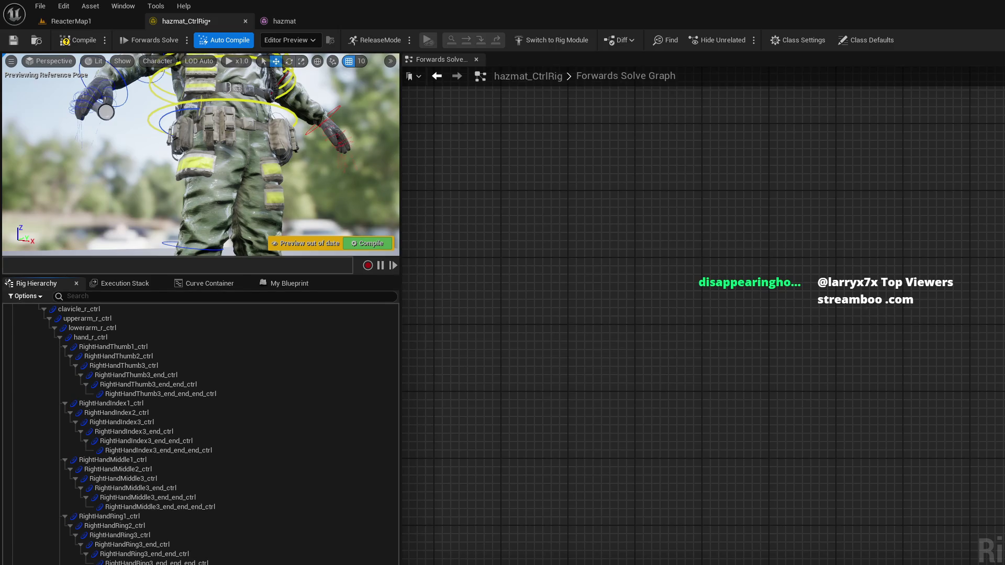
scroll(201, 434, "up", 1)
left_click(246, 130)
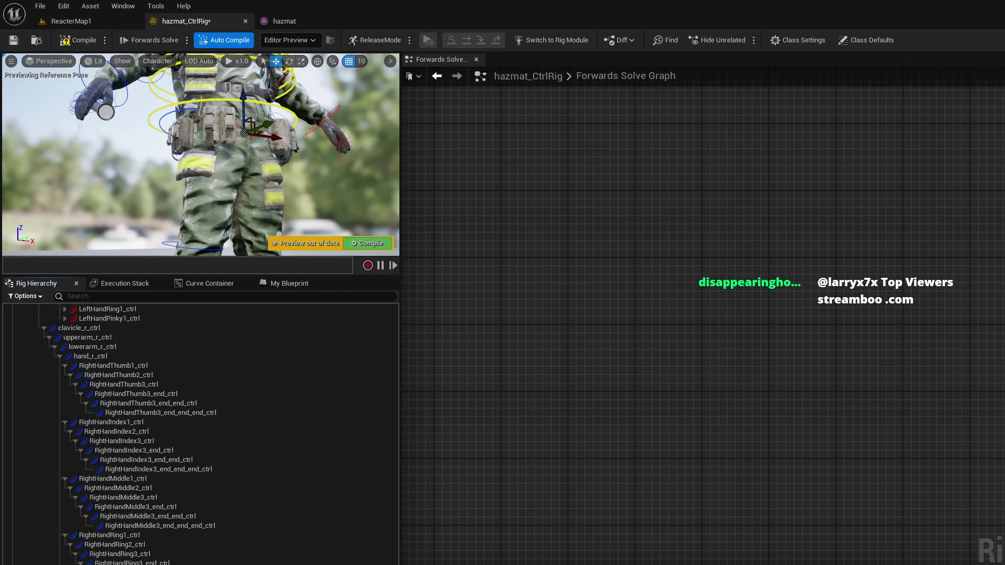
right_click(60, 330)
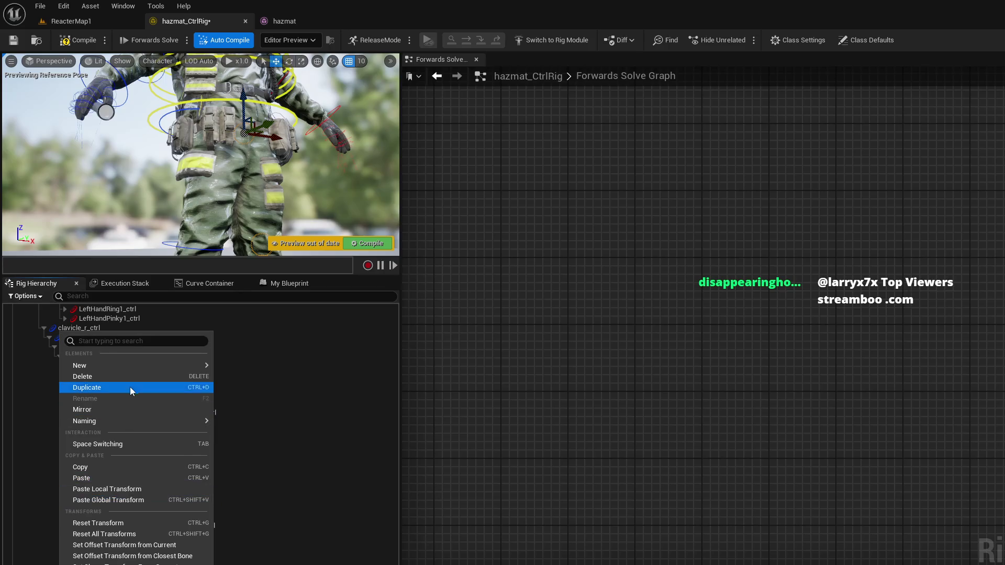
Step: Look over the New Control/New Null options, then close the menu without adding anything
mouse_move(134, 366)
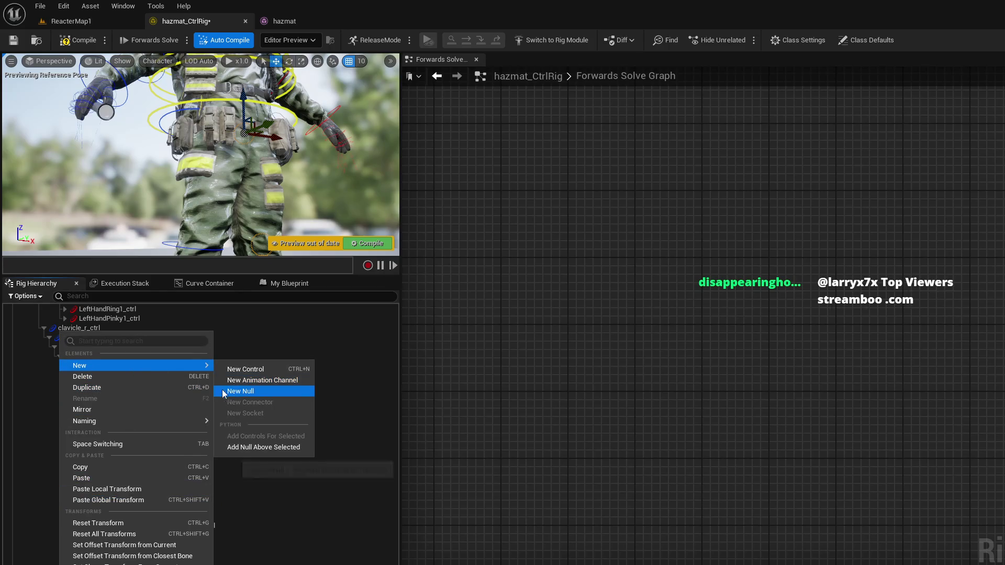
left_click(214, 525)
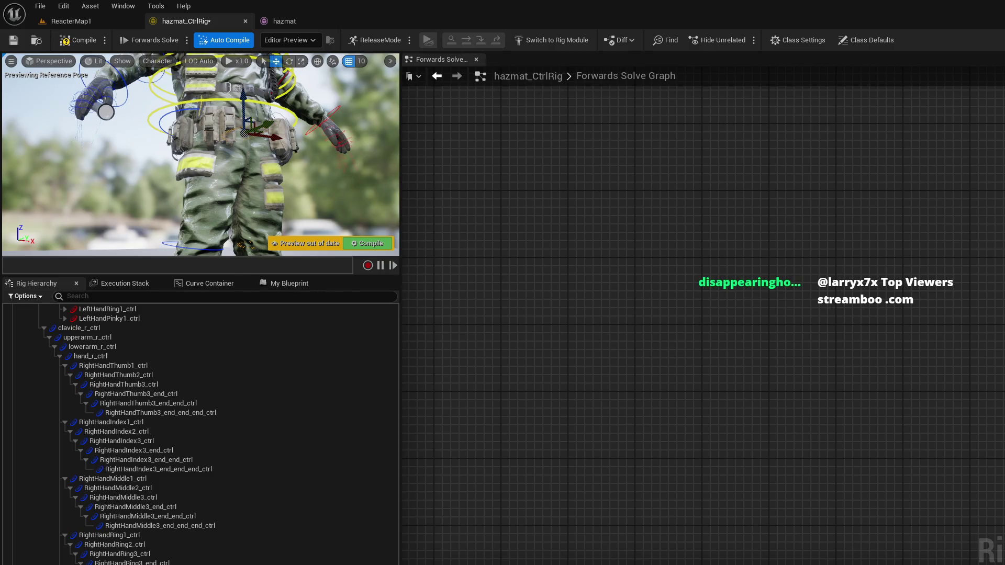
Step: Select the pelvis control and check the hip controls while moving the view down to the boots
scroll(127, 436, "down", 1)
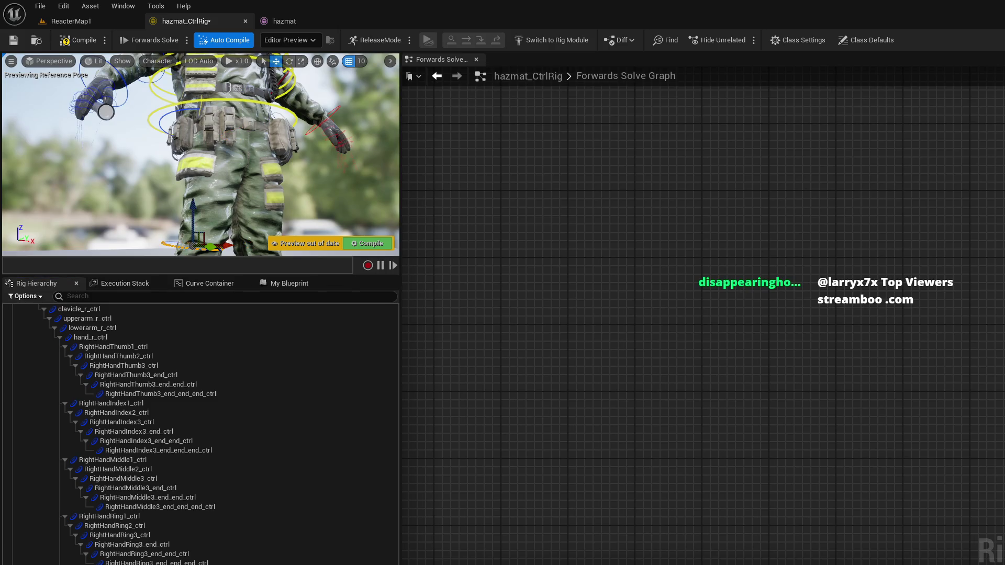
left_click(245, 128)
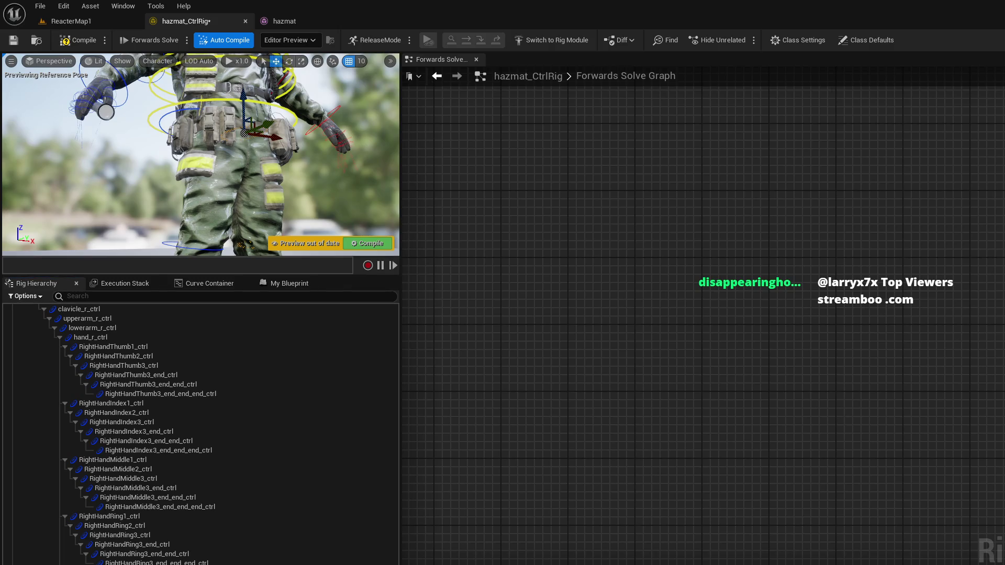
left_click_drag(314, 174, 310, 222)
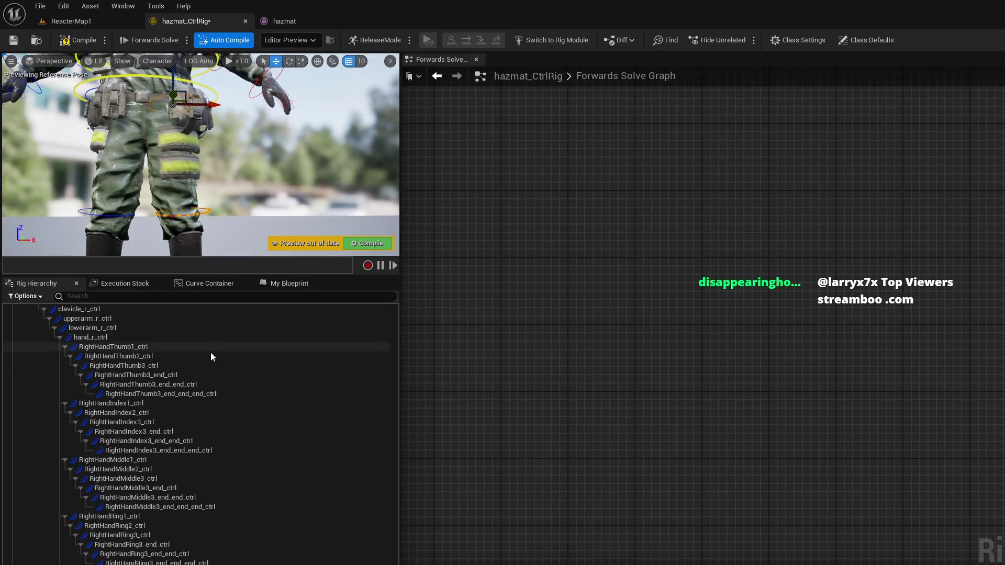
key("Escape")
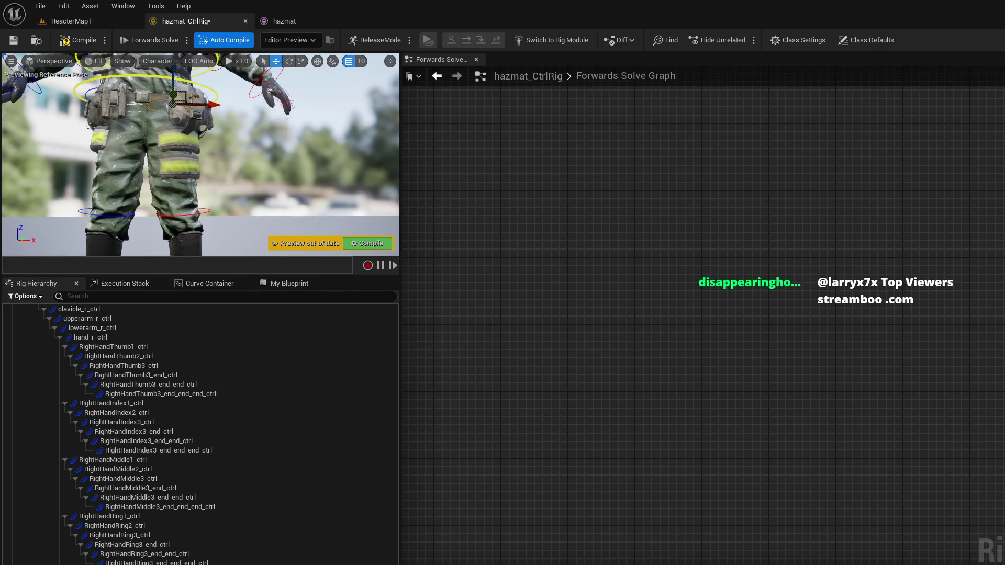
key("ctrl+z")
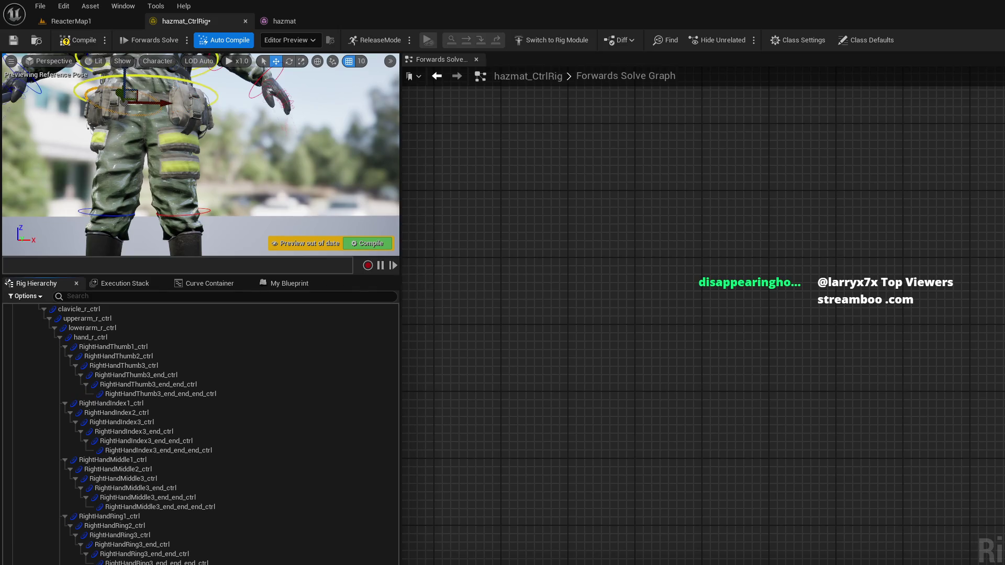
key("ctrl+z")
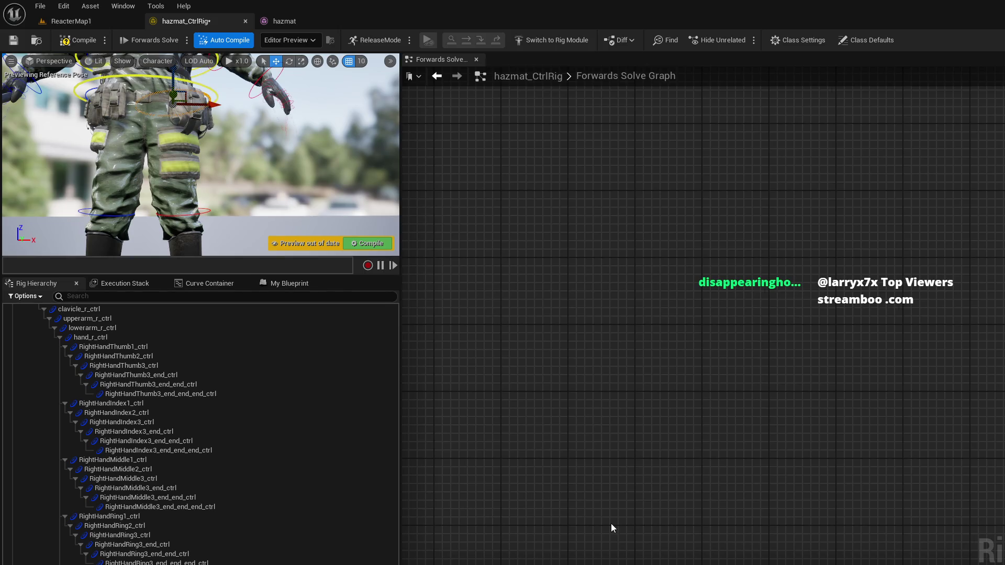
left_click_drag(246, 168, 228, 186)
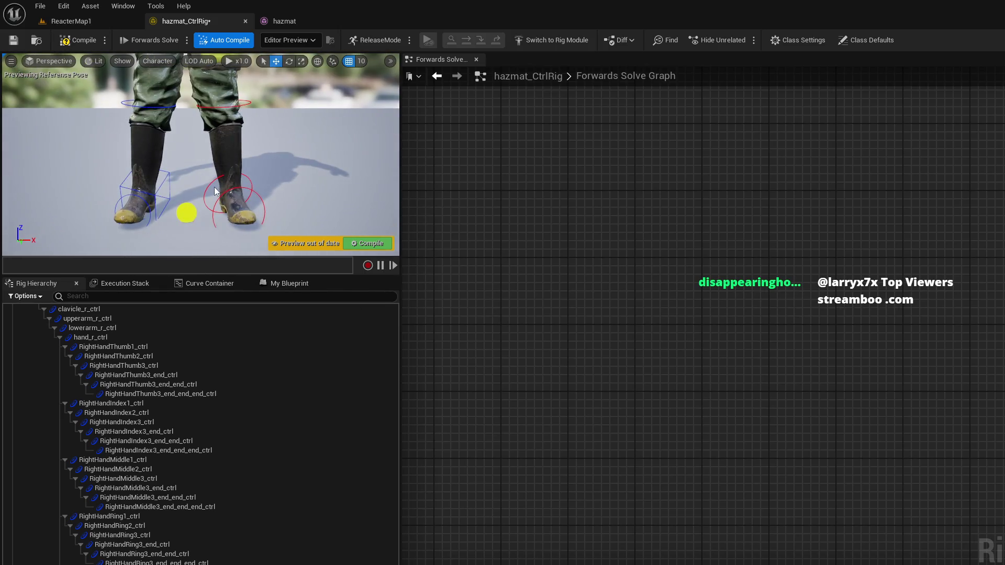
Step: Check the left and right foot controls, then recompile the hazmat Control Rig
left_click(210, 188)
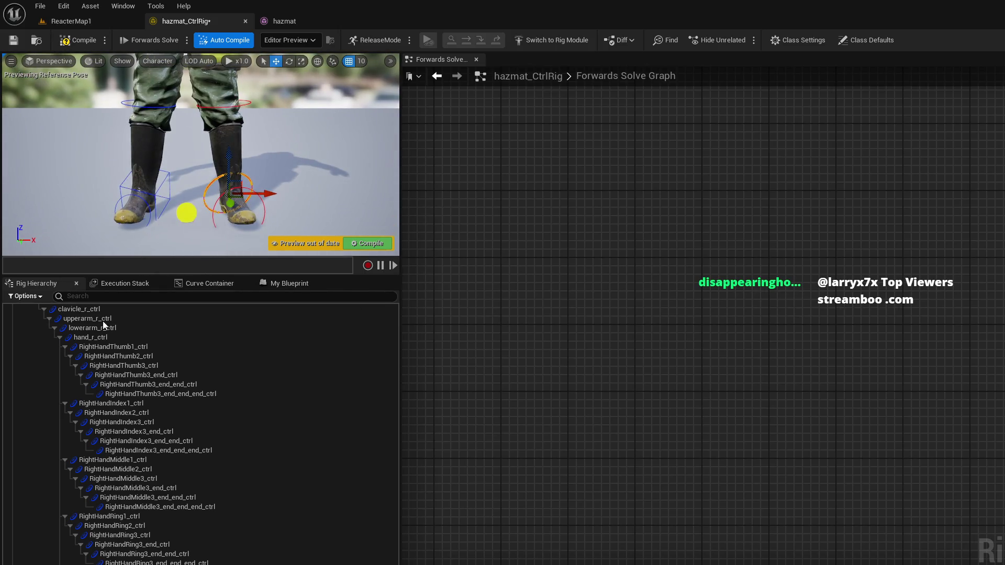
left_click(167, 178)
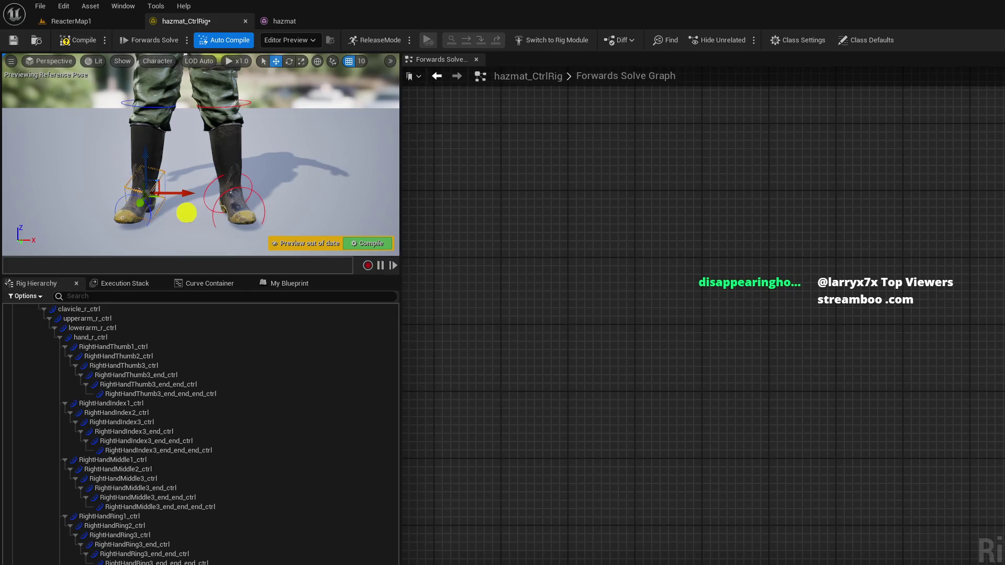
left_click(245, 178)
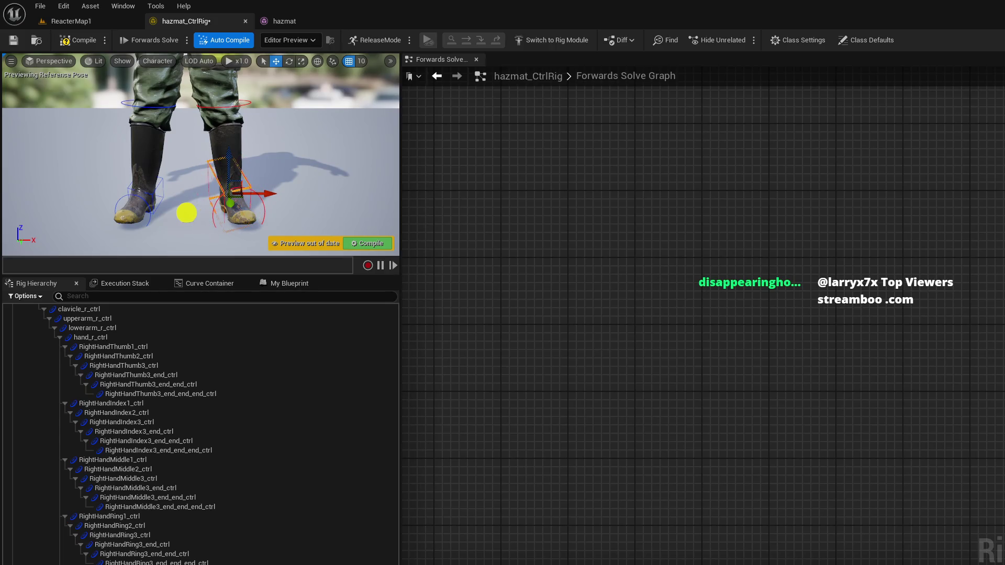
left_click(269, 215)
left_click(134, 209)
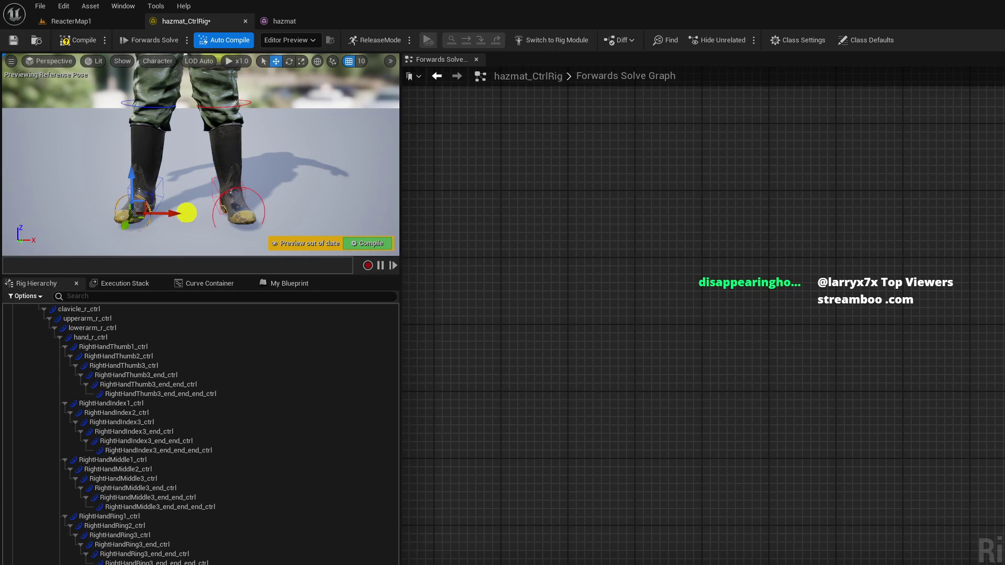
left_click(256, 191)
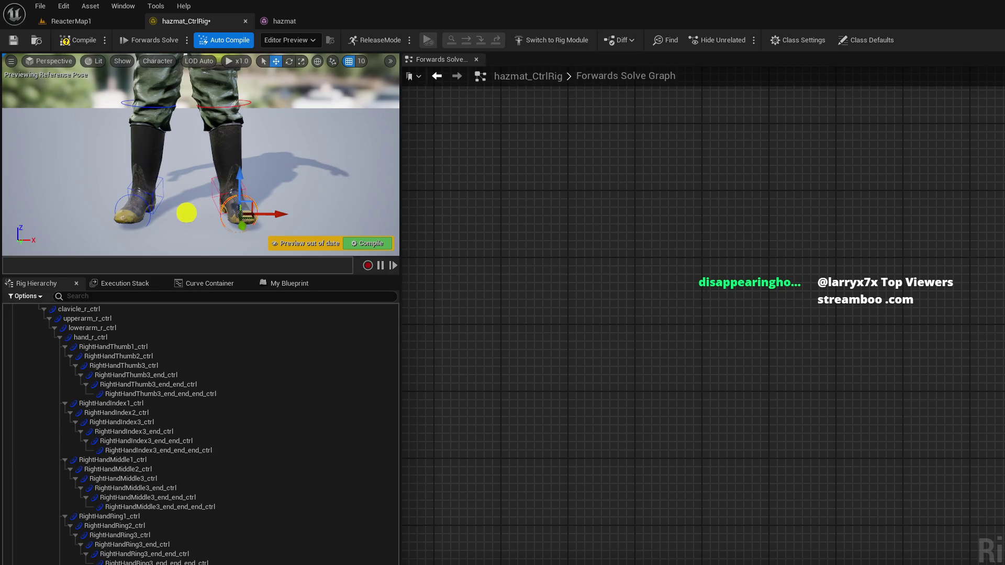
left_click(367, 243)
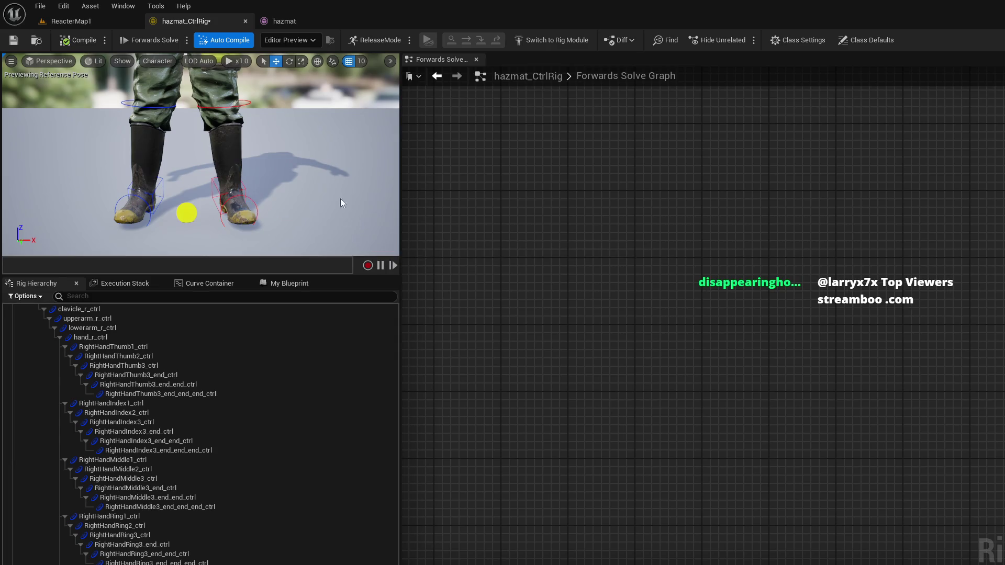
left_click_drag(330, 186, 241, 204)
left_click(207, 220)
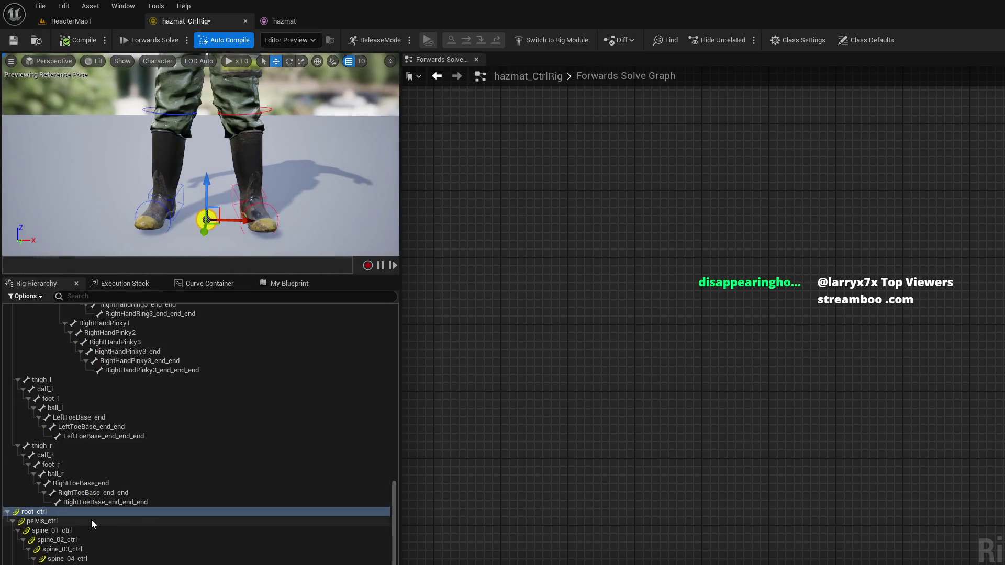
left_click(68, 522)
key("f")
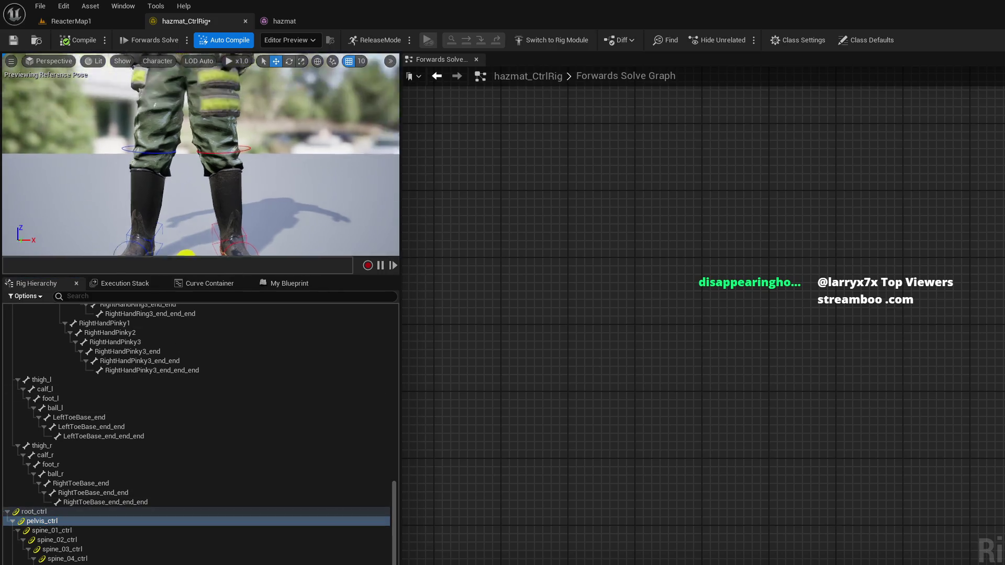
left_click_drag(198, 157, 293, 157)
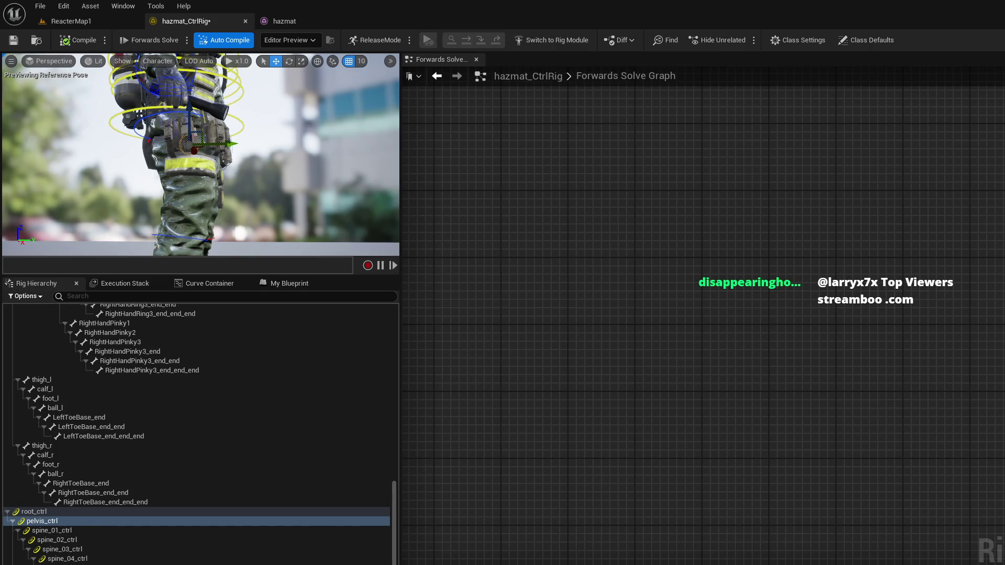
left_click_drag(369, 171, 288, 172)
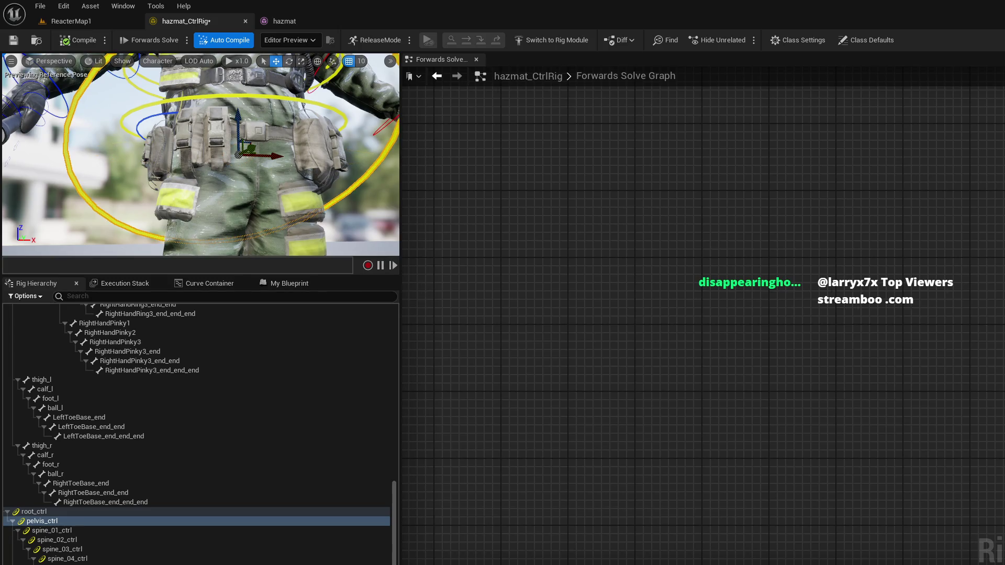
mouse_move(366, 236)
left_mouse_down()
mouse_move(314, 157)
mouse_move(272, 220)
mouse_move(225, 181)
left_mouse_up()
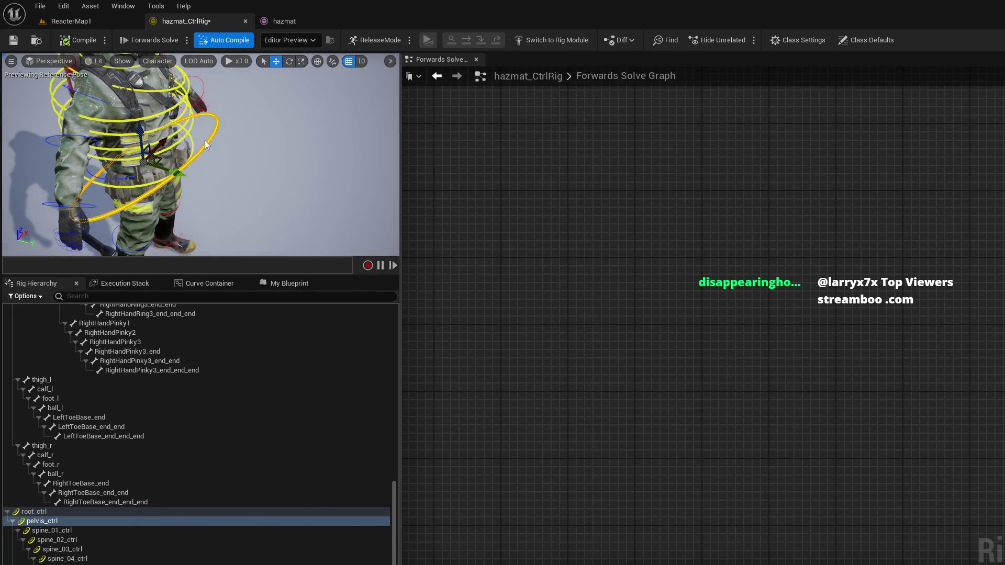
Step: Rotate the pelvis_ctrl shape 40°, scale it down, and tilt it again to hug the belt
key("ctrl+period")
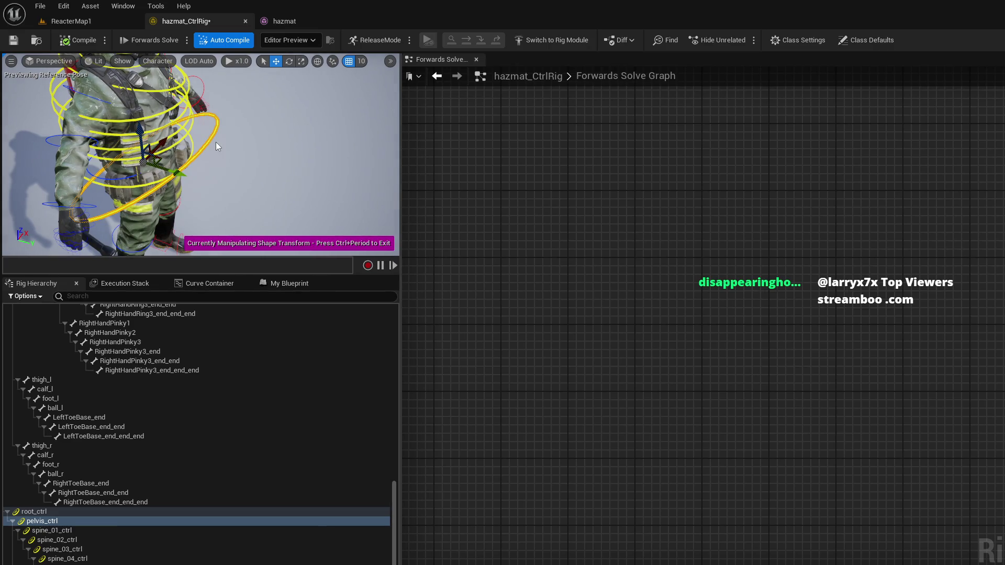
key("e")
left_click_drag(181, 134, 186, 178)
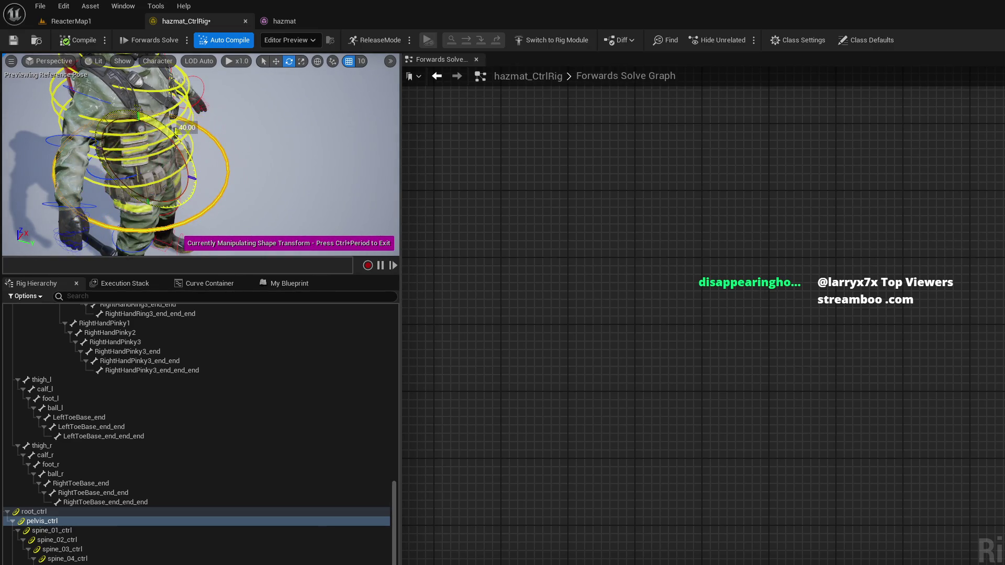
scroll(118, 154, "down", 5)
scroll(283, 145, "up", 5)
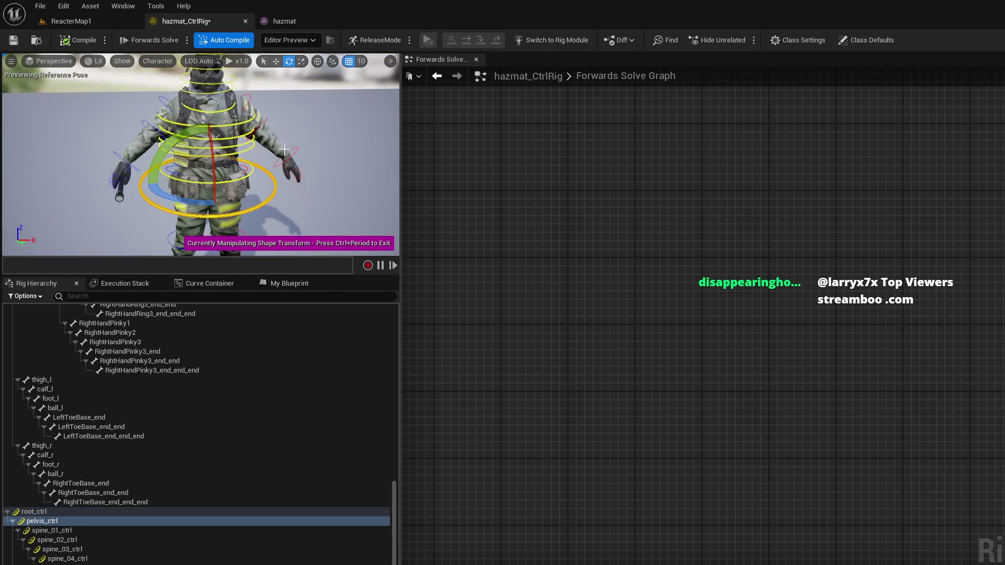
key("r")
left_click_drag(207, 212, 192, 223)
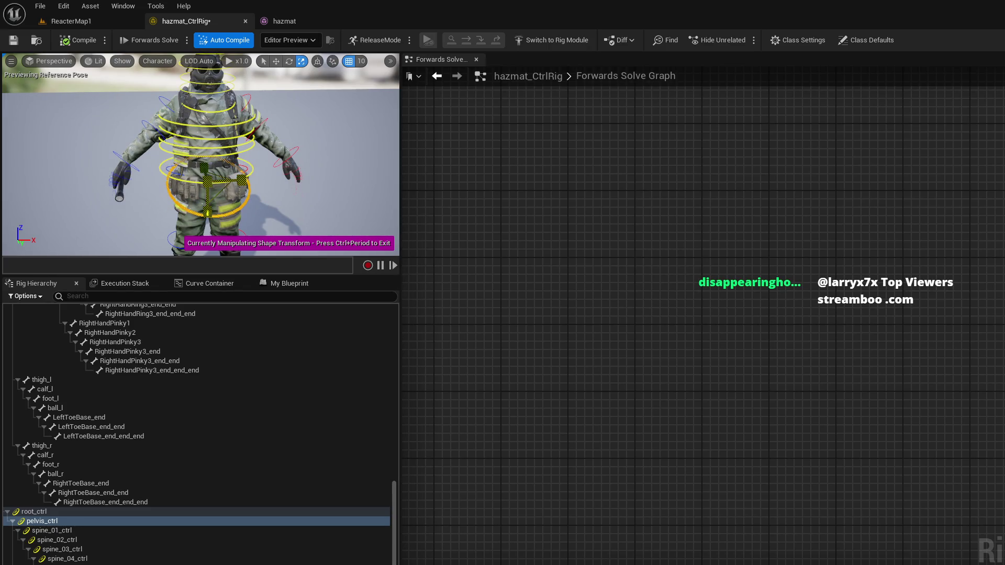
key("e")
mouse_move(209, 155)
left_mouse_down()
mouse_move(186, 136)
mouse_move(133, 137)
mouse_move(251, 178)
mouse_move(258, 198)
mouse_move(236, 172)
mouse_move(209, 189)
mouse_move(339, 225)
left_mouse_up()
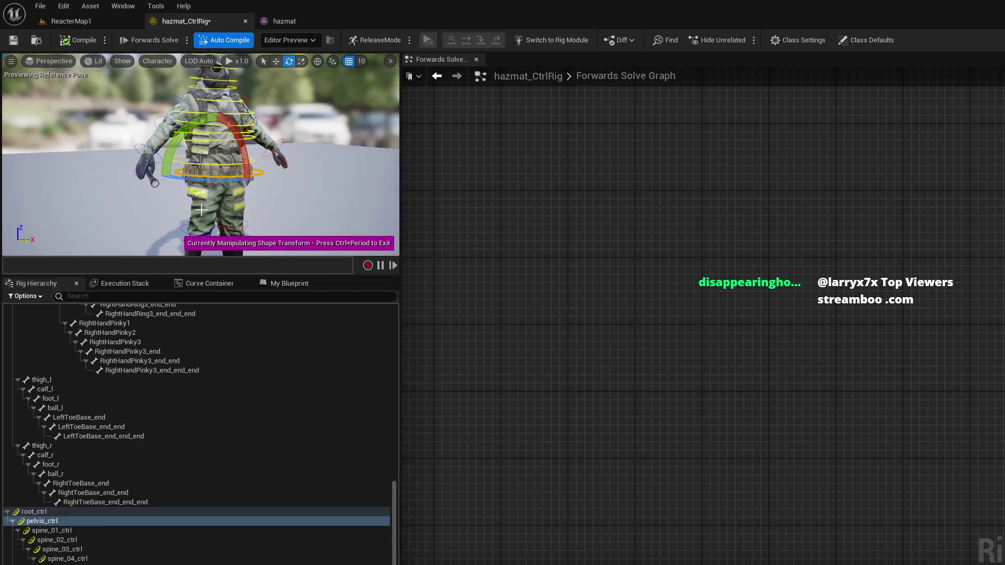
left_click(339, 225)
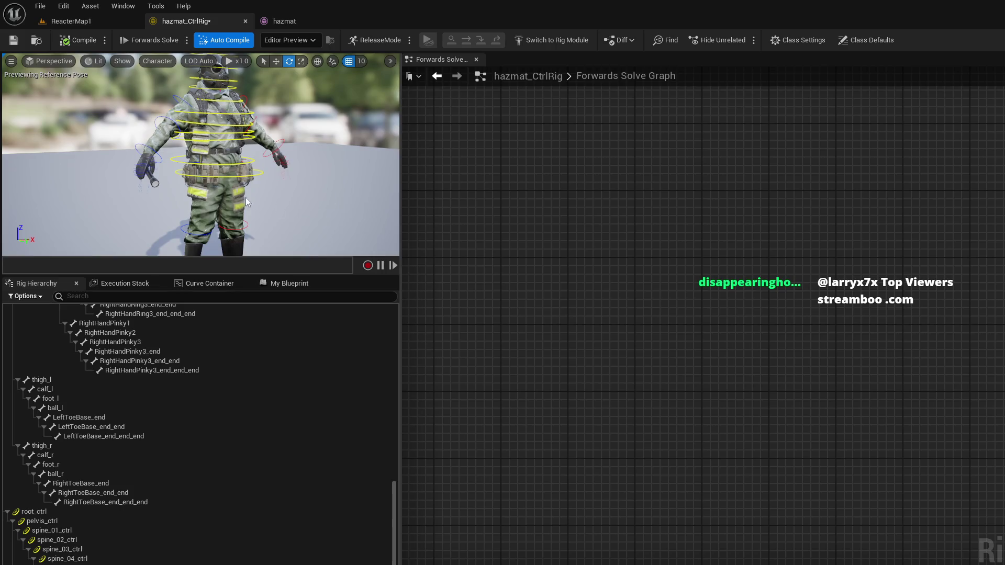
Step: Select hand_r_ctrl and the control below it, turning it -5 degrees before switching to move mode
left_click(153, 150)
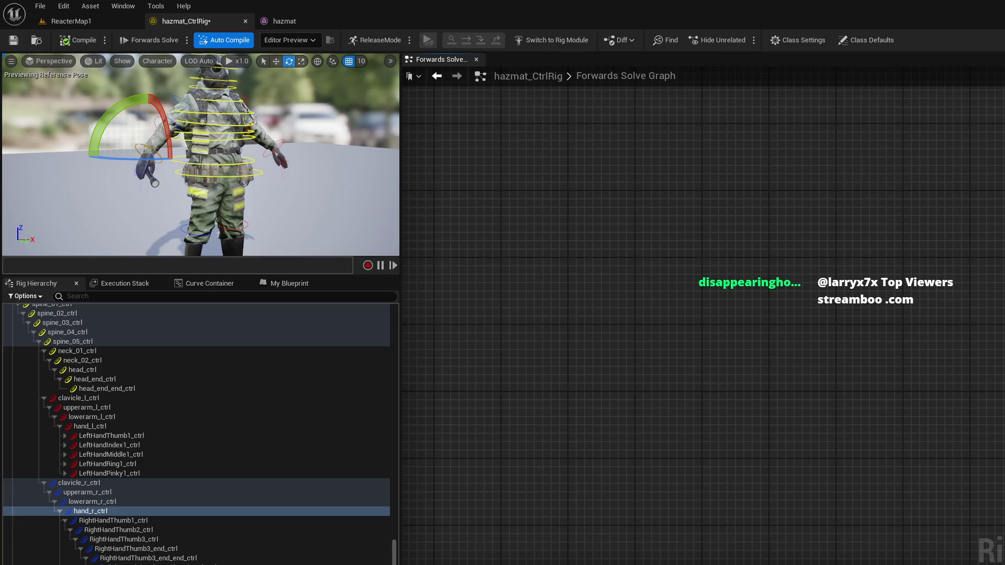
scroll(116, 209, "up", 5)
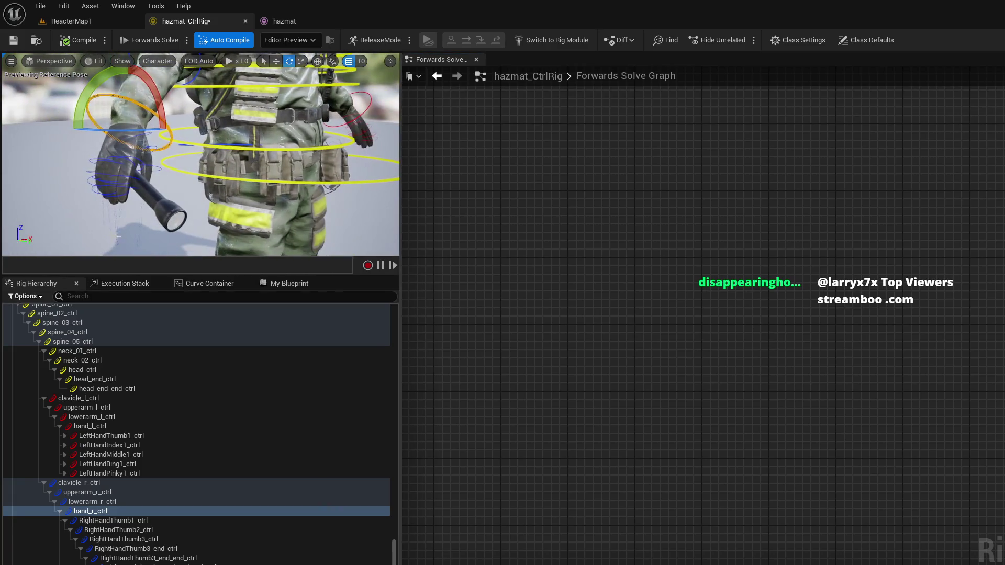
left_click(85, 212)
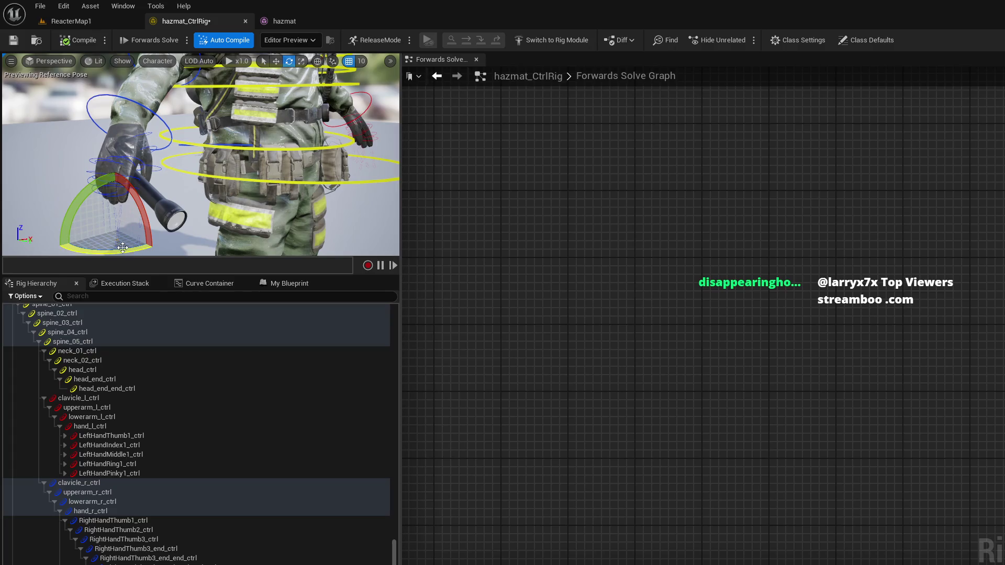
mouse_move(83, 212)
left_mouse_down()
mouse_move(173, 226)
mouse_move(170, 241)
mouse_move(167, 223)
mouse_move(138, 227)
left_mouse_up()
key("w")
Step: Select RightHandThumb3_ctrl, then locate and select RightHandThumb3_end_ctrl in the hierarchy
left_click(168, 539)
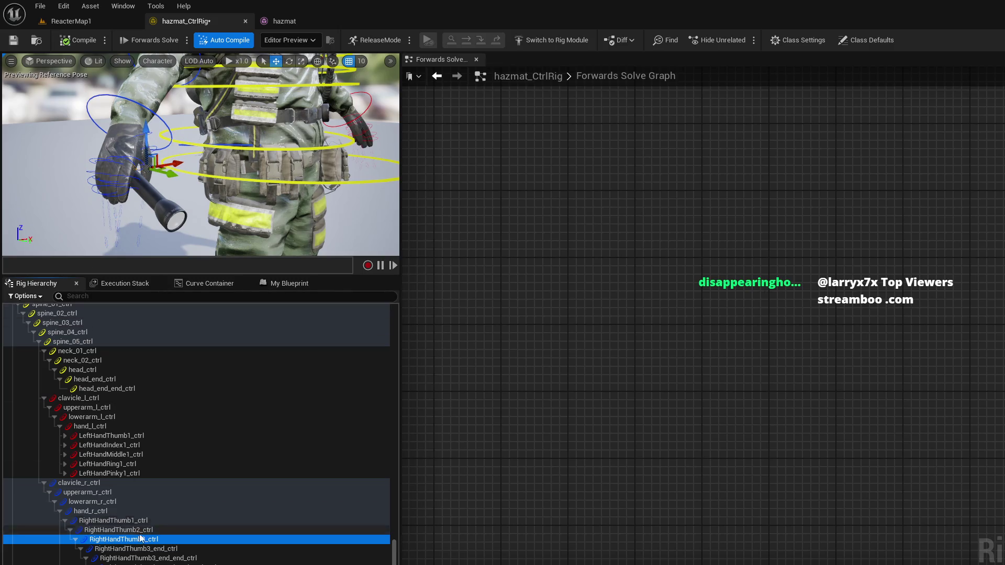
left_click(155, 179)
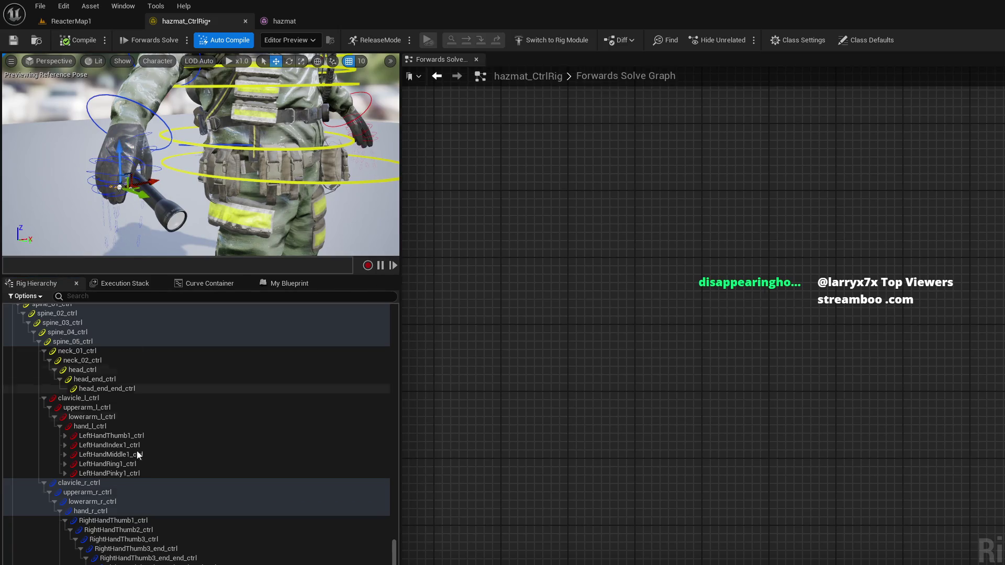
left_click(121, 201)
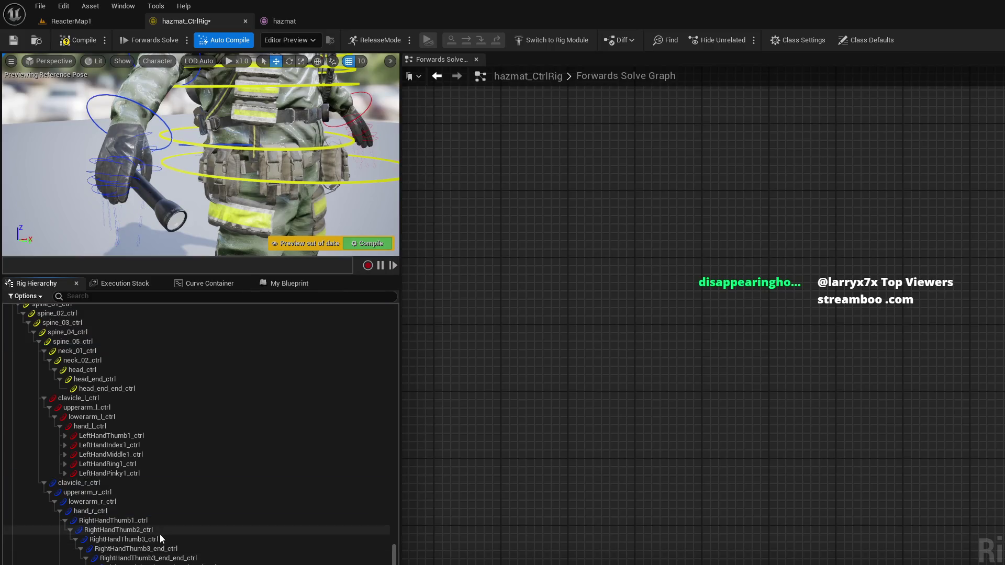
left_click(157, 548)
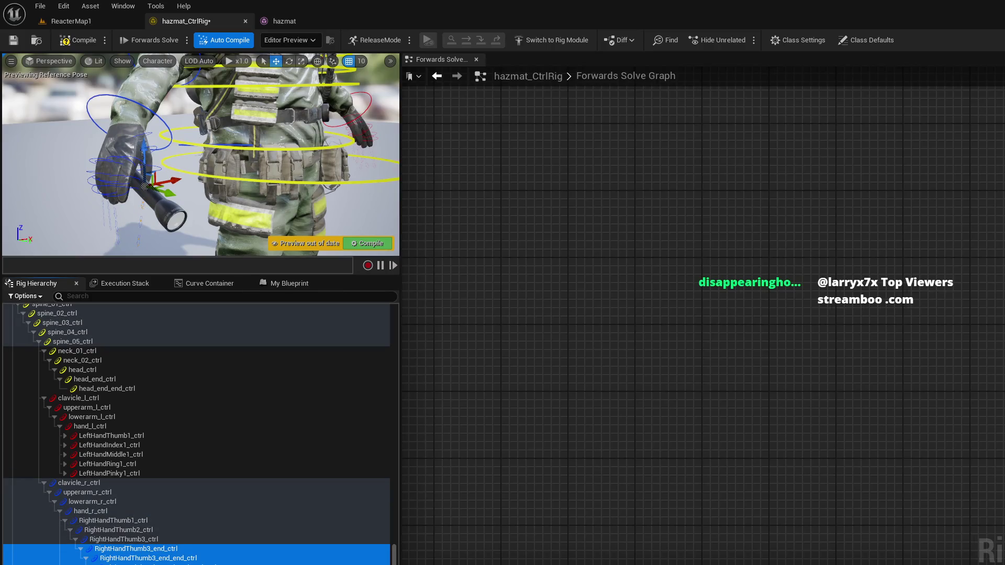
Step: Delete the right thumb's extra end controls, then undo and clear the selection
key("Delete")
key("ctrl+z")
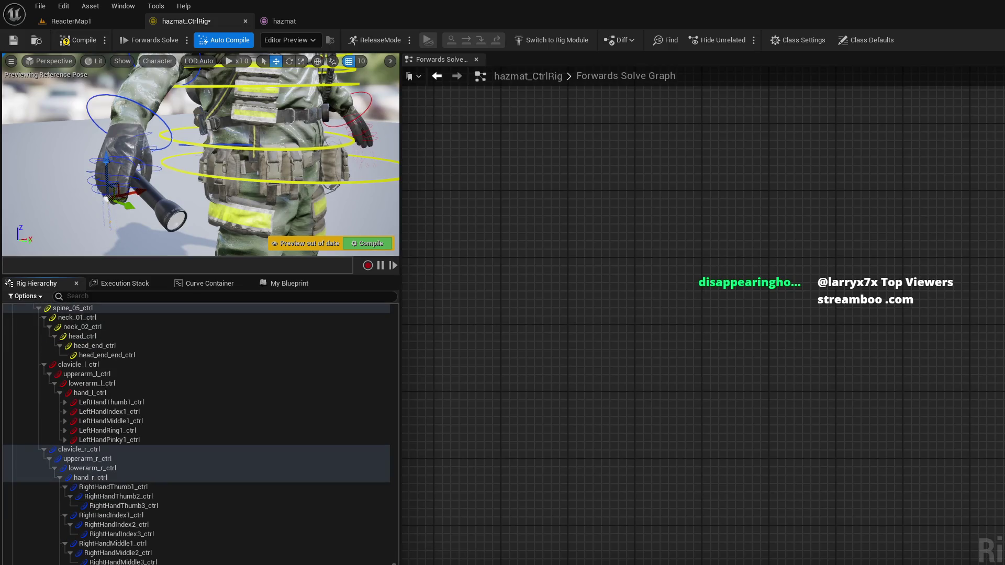
key("Escape")
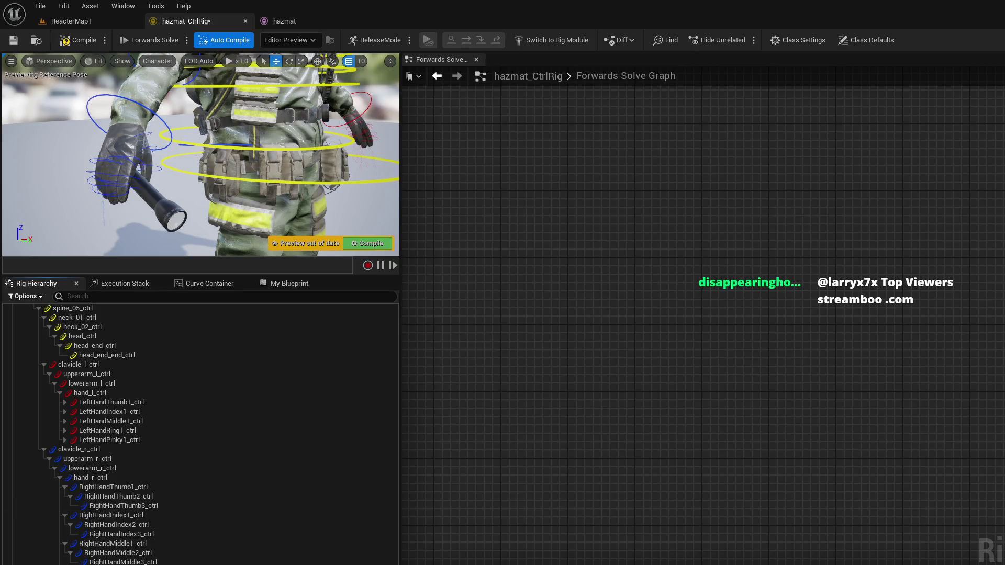
key("ctrl+z")
key("Escape")
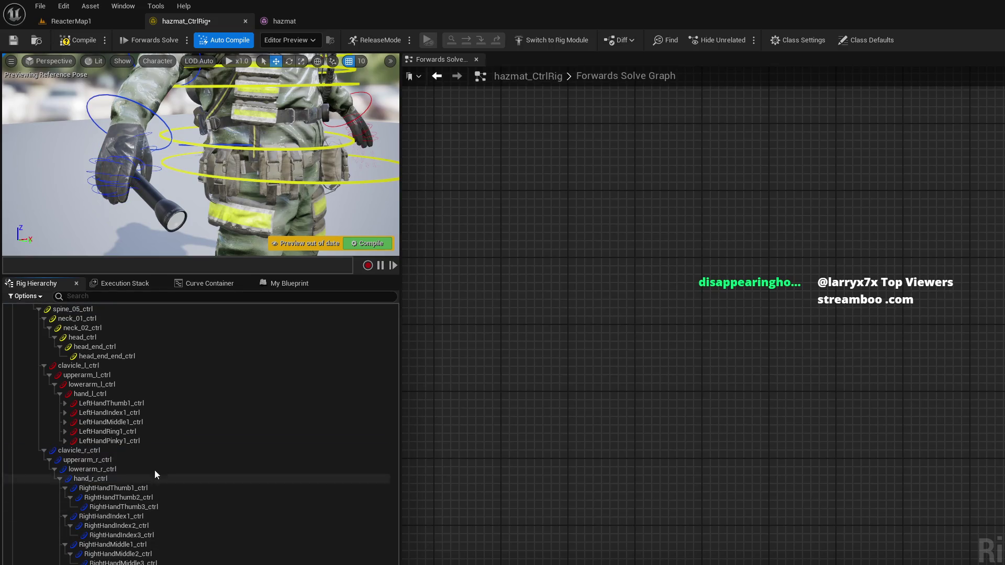
Step: Expand the left-hand controls and delete the left thumb and index *_end_ctrl chains
left_click(65, 440)
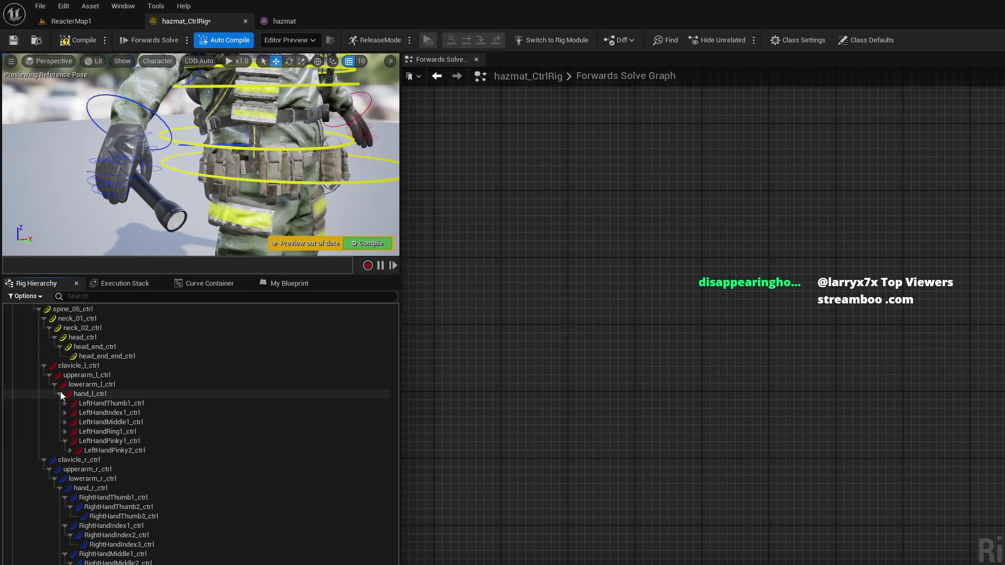
scroll(61, 391, "up", 3)
left_click(61, 442, "shift")
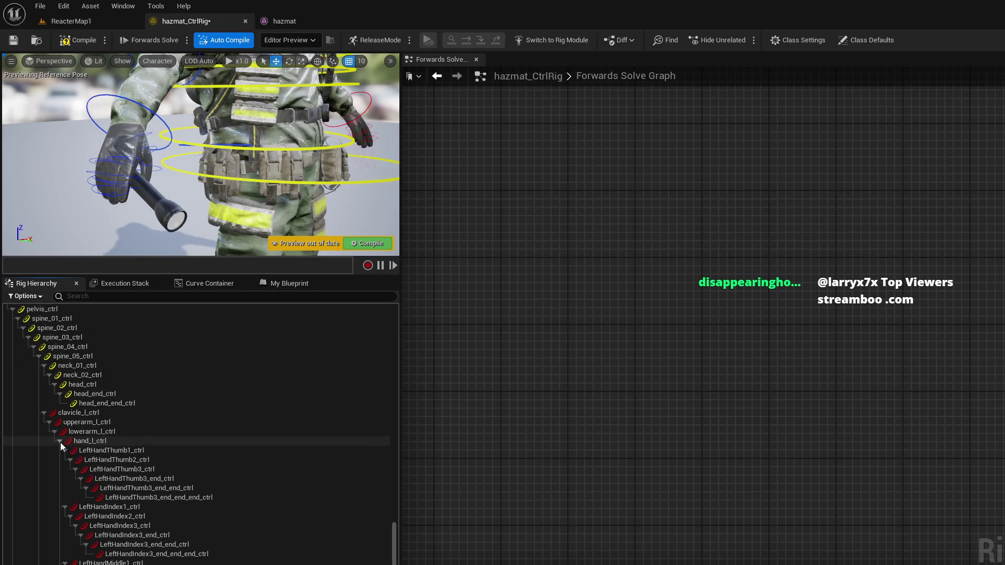
left_click(134, 479)
left_click(166, 498, "shift")
key("Delete")
left_click(170, 510)
left_click(180, 526, "shift")
key("Delete")
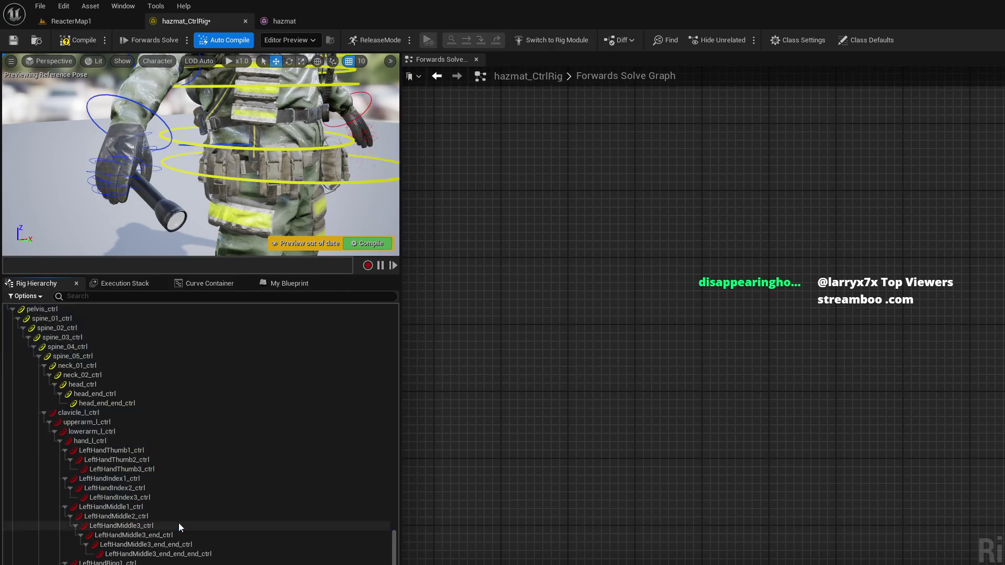
Step: Delete the left middle, ring and pinky *_end_ctrl chains
left_click(182, 535)
left_click(192, 554, "shift")
key("Delete")
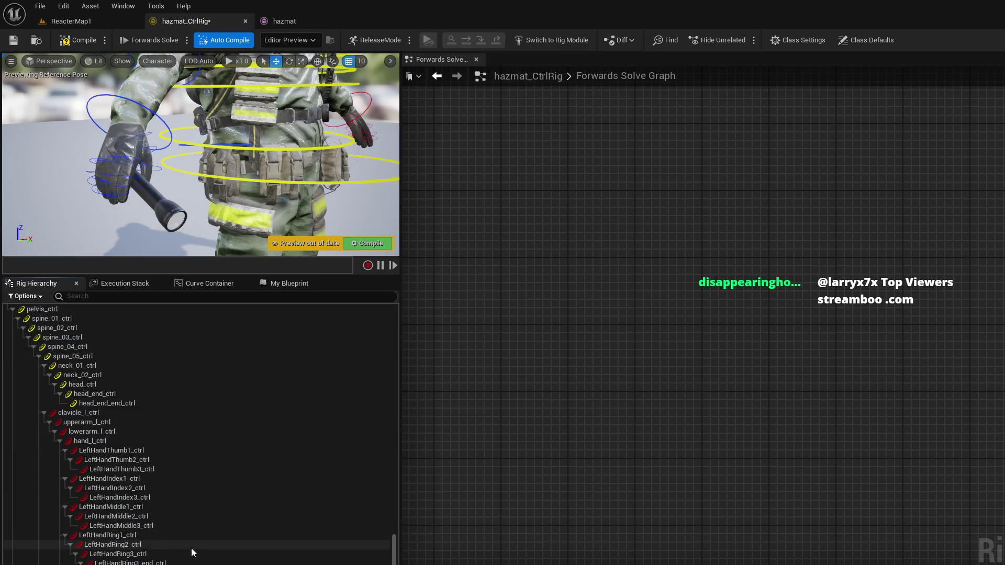
left_click(185, 547)
left_click(190, 563, "shift")
key("Delete")
left_click(354, 142)
key("Escape")
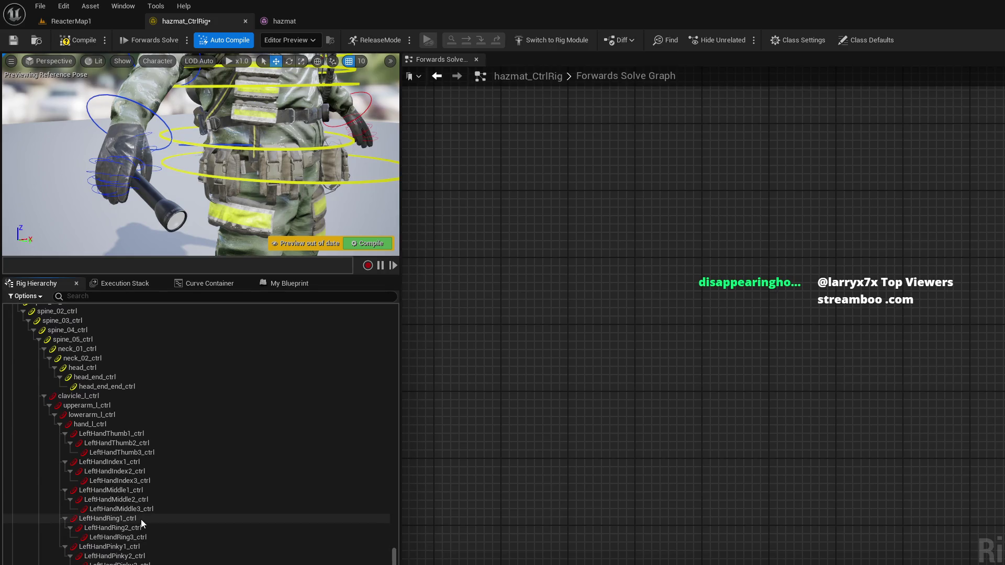
scroll(143, 519, "down", 5)
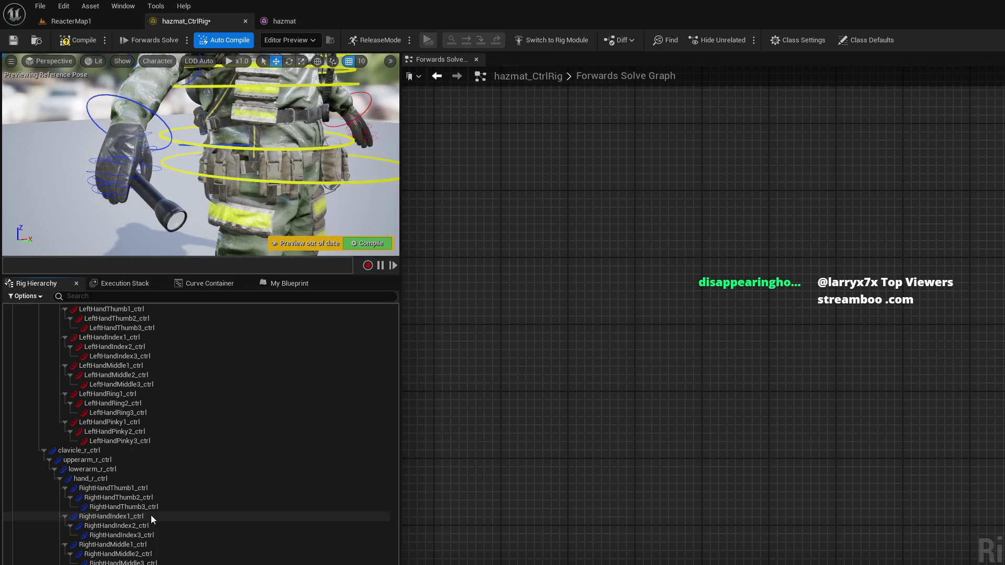
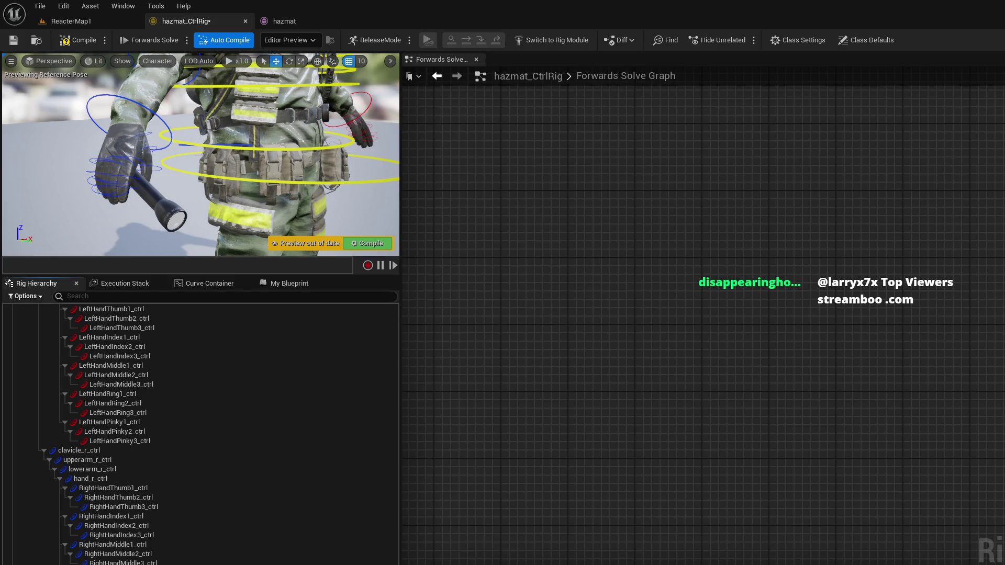
Step: Select clavicle_l_ctrl in shape transform mode and start moving its shape along X
mouse_move(317, 157)
left_mouse_down()
mouse_move(319, 189)
mouse_move(320, 173)
mouse_move(272, 173)
mouse_move(283, 173)
left_mouse_up()
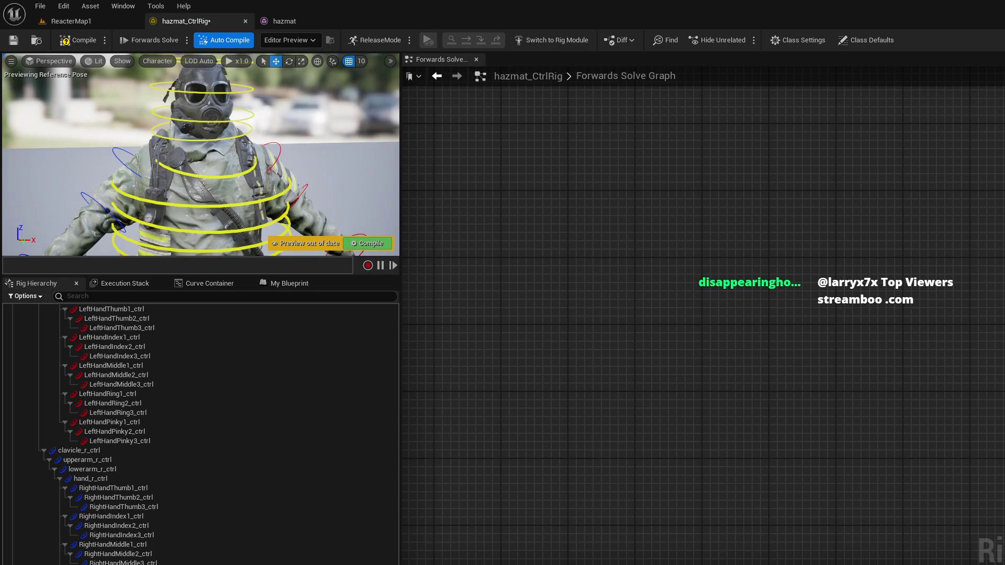
scroll(53, 420, "up", 3)
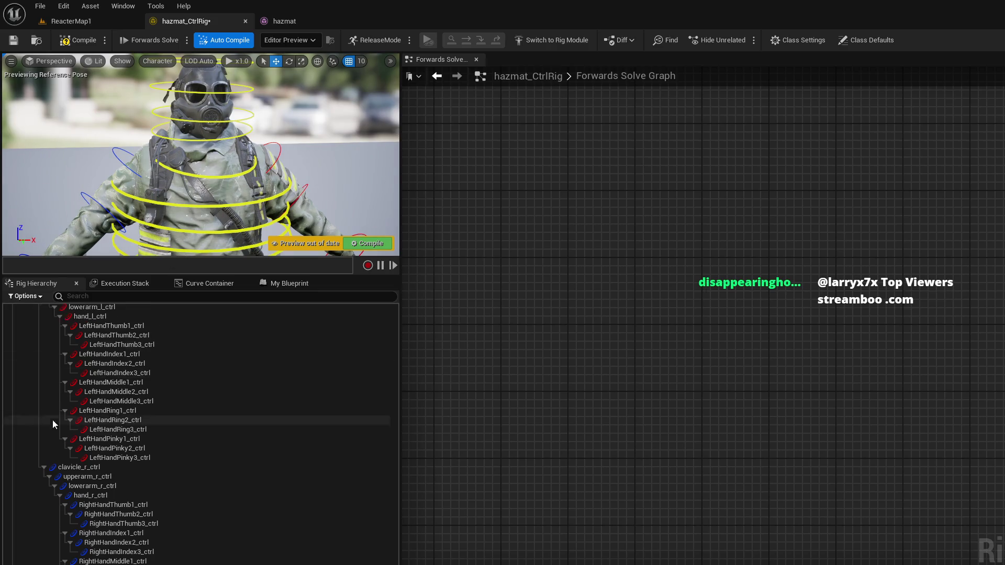
left_click(117, 356)
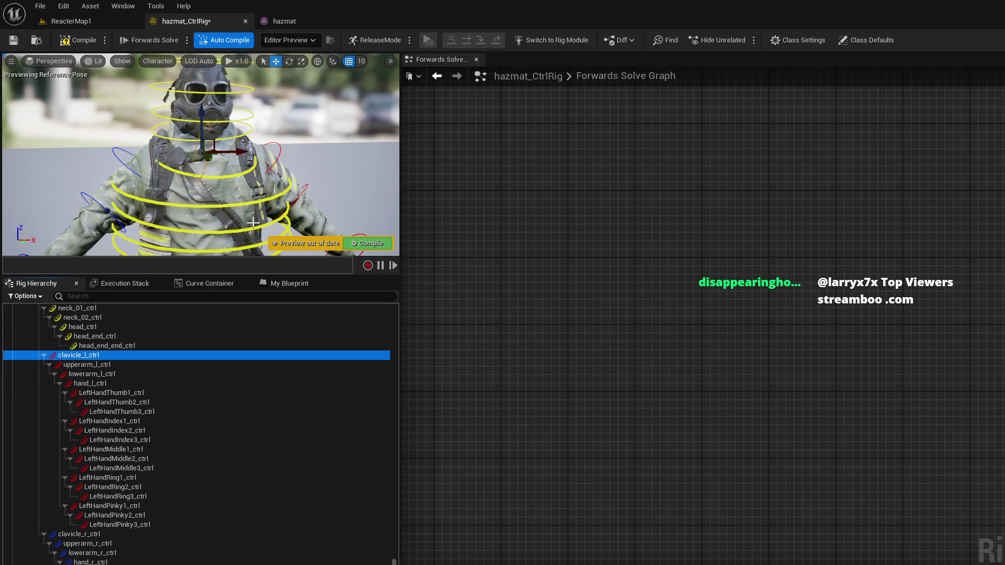
key("ctrl+period")
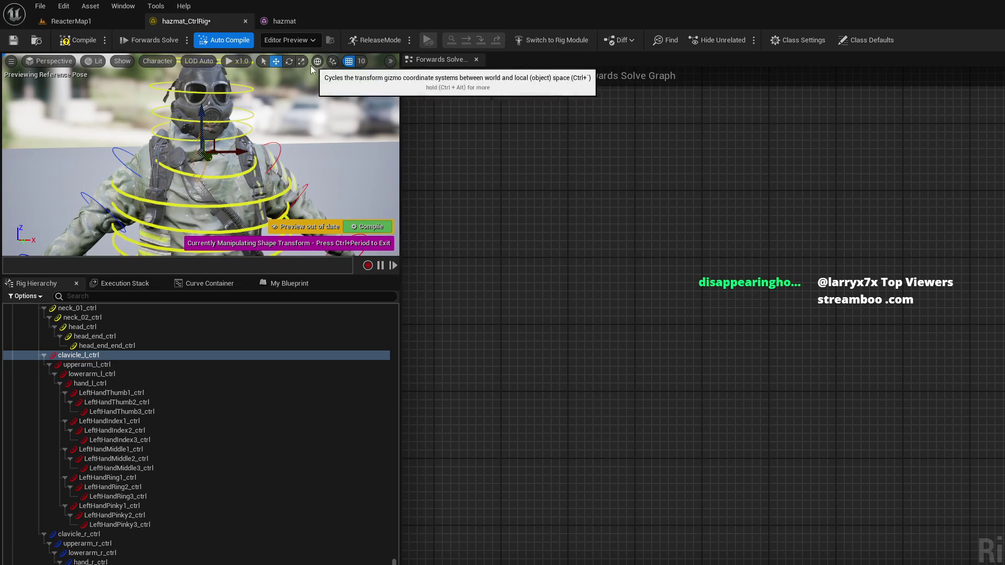
mouse_move(240, 153)
left_mouse_down()
mouse_move(191, 153)
mouse_move(209, 143)
left_mouse_up()
Step: Rotate the left clavicle control shape and nudge it slightly along X
key("e")
key("w")
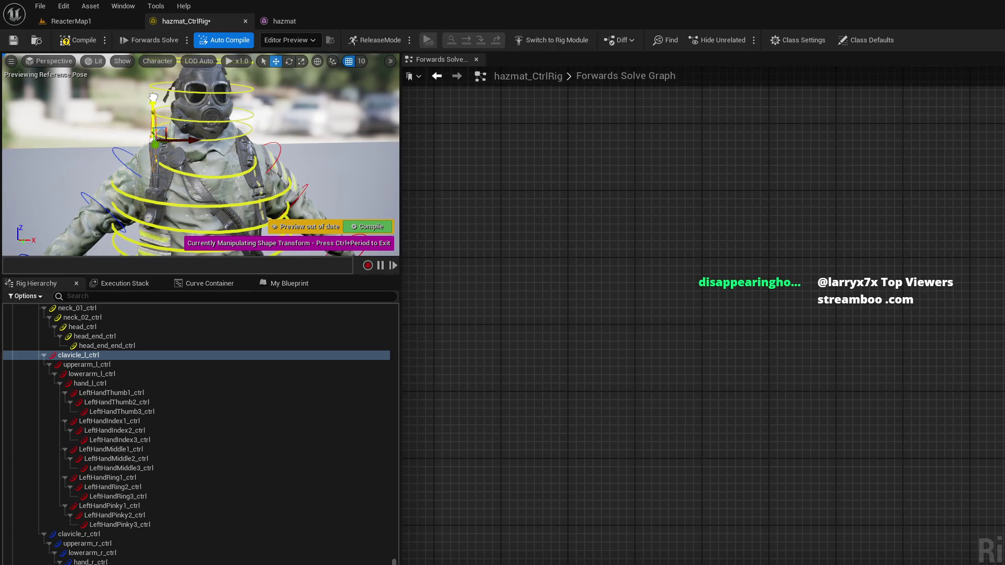
left_click_drag(180, 140, 186, 140)
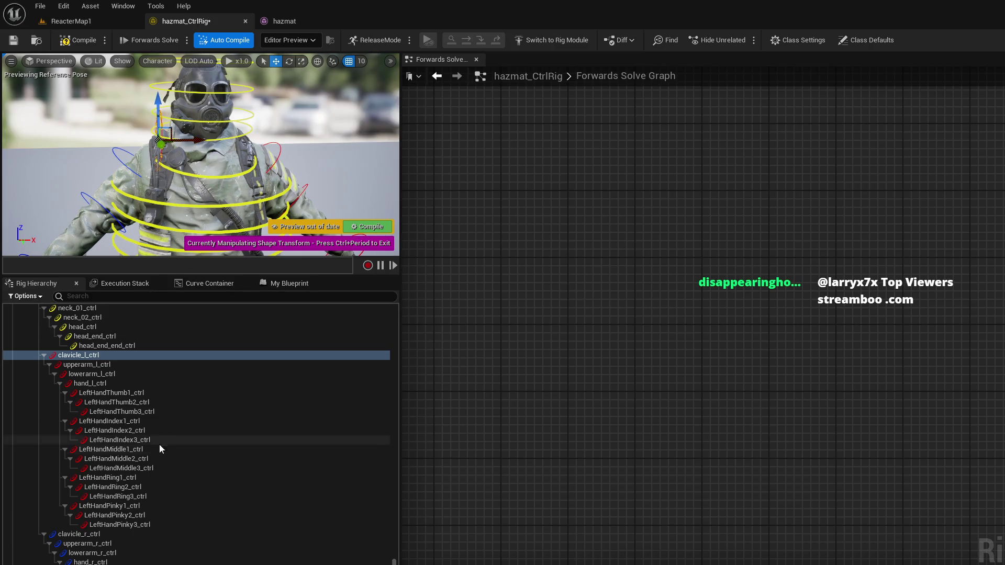
Step: Select clavicle_r_ctrl and start moving its shape along X
left_click(102, 535)
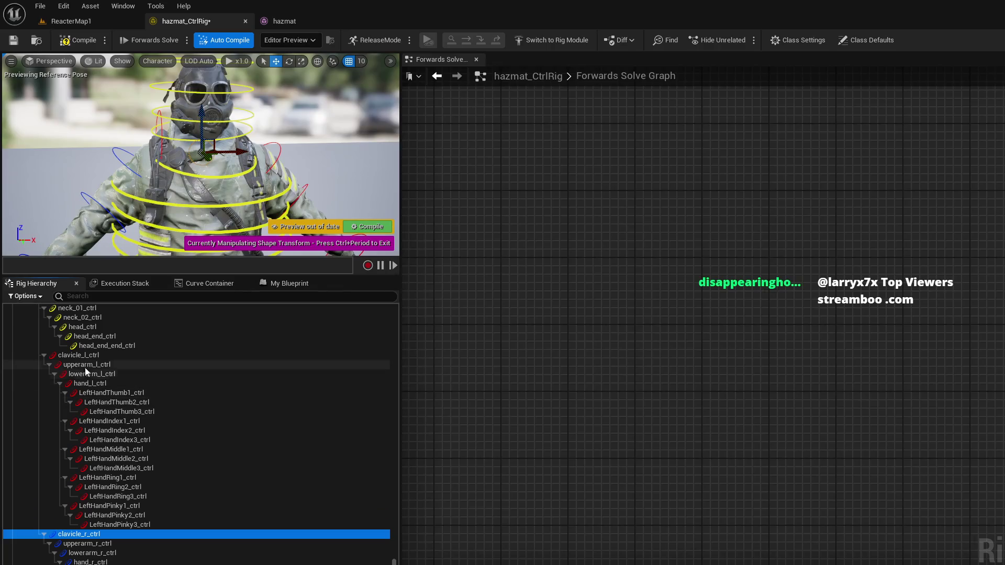
left_click(83, 356)
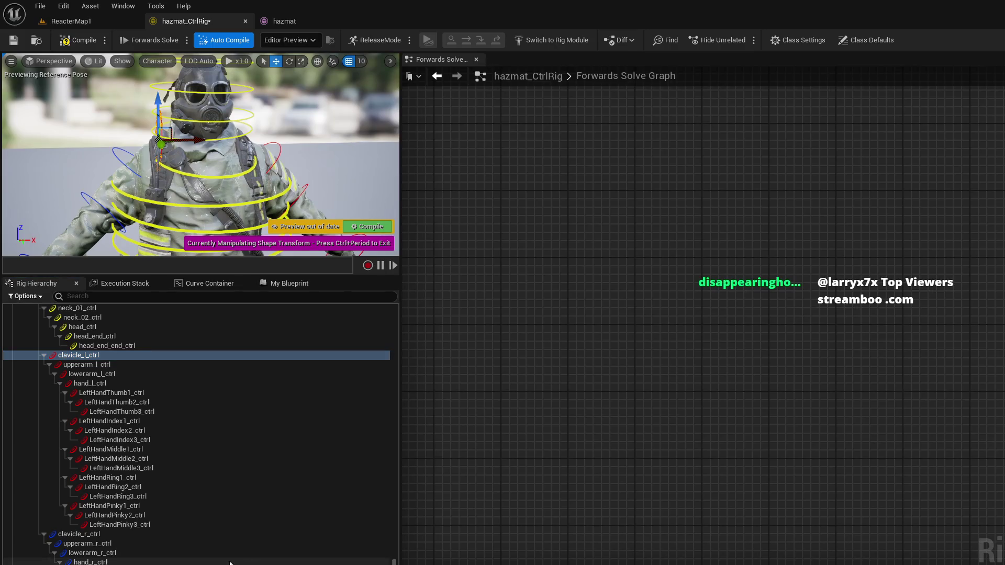
left_click(133, 536)
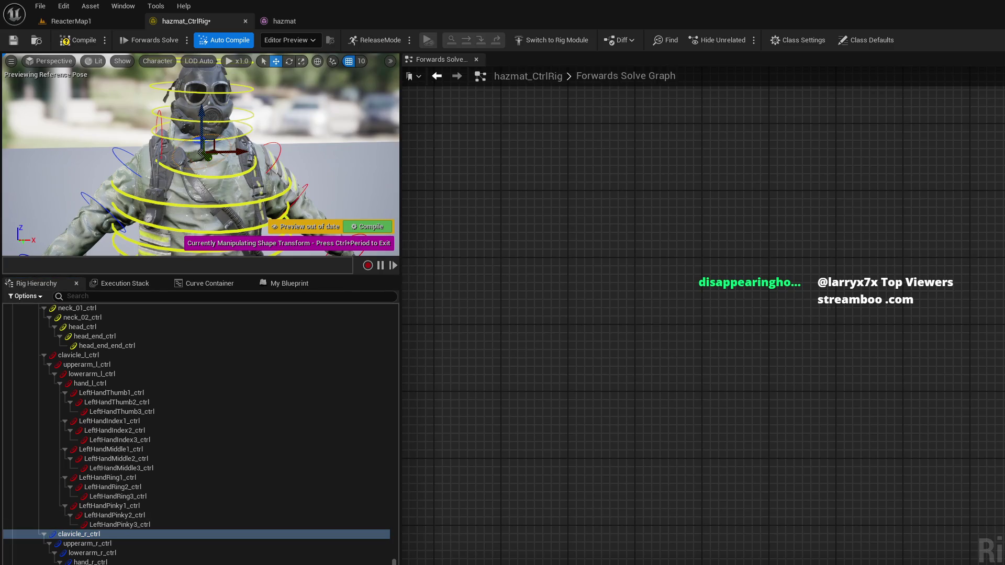
left_click_drag(238, 153, 269, 155)
Step: Rotate the right clavicle shape by -5°, then deselect and view the whole character
key("e")
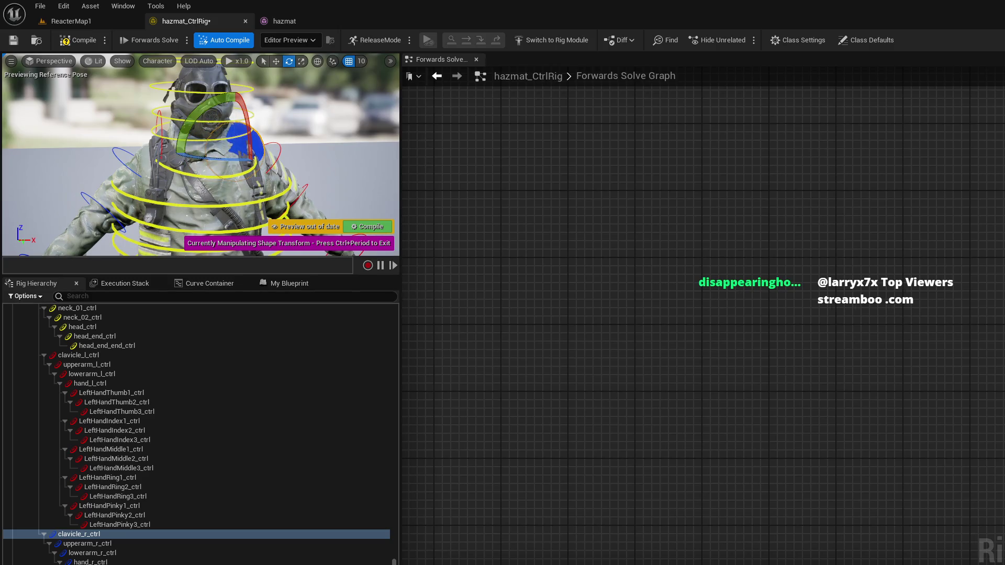
left_click_drag(251, 151, 252, 156)
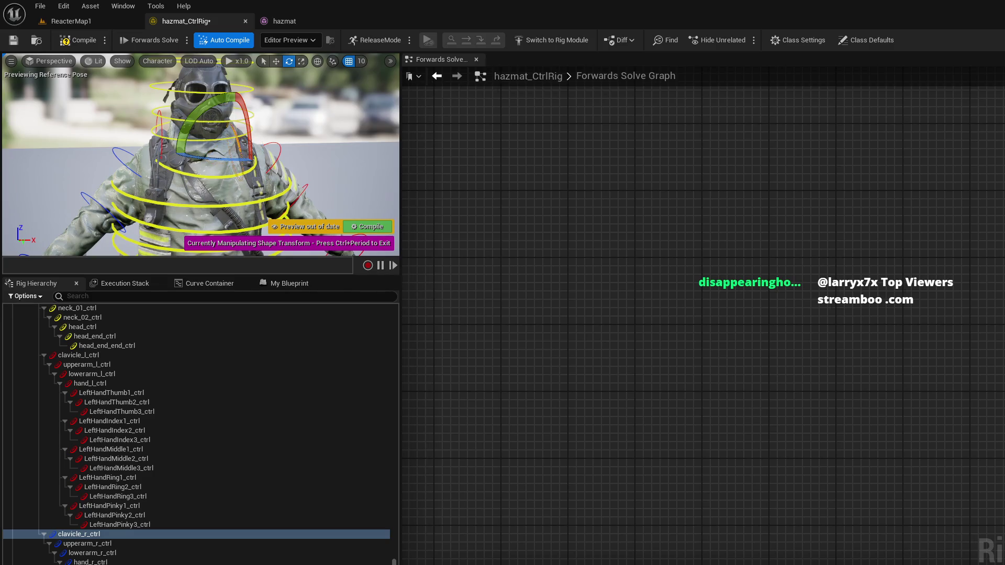
left_click_drag(289, 157, 294, 153)
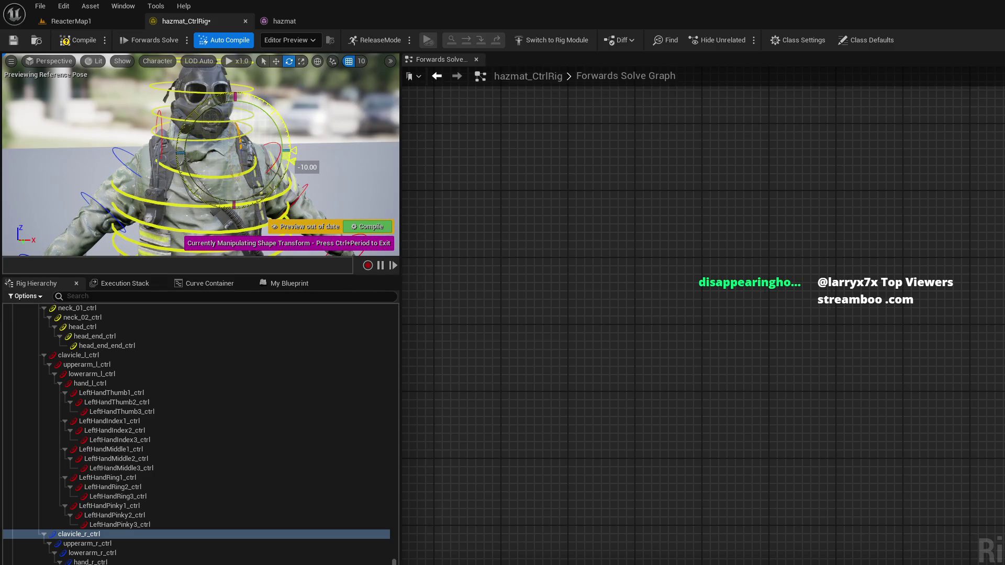
key("w")
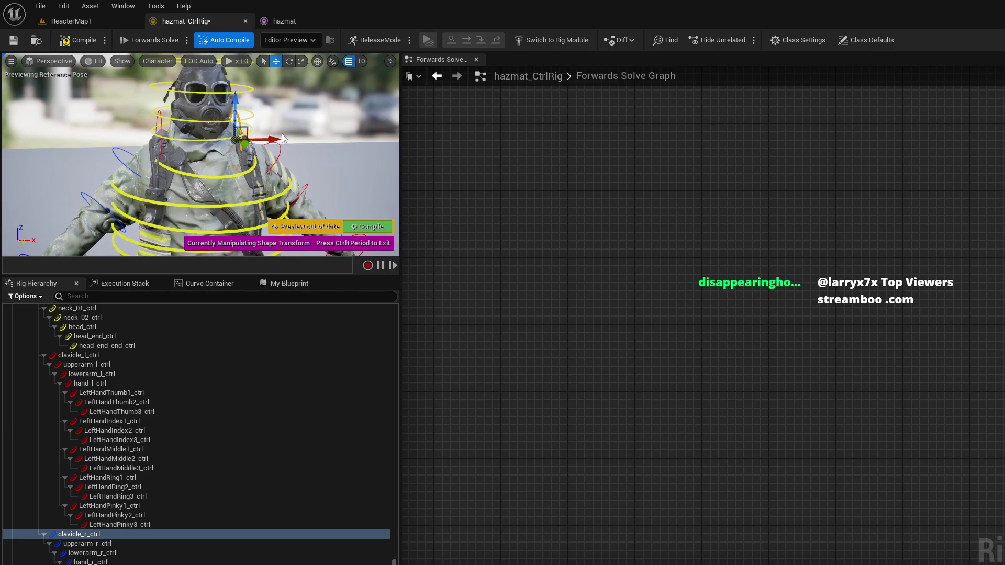
left_click(297, 115)
mouse_move(297, 115)
left_mouse_down()
mouse_move(285, 142)
mouse_move(293, 144)
left_mouse_up()
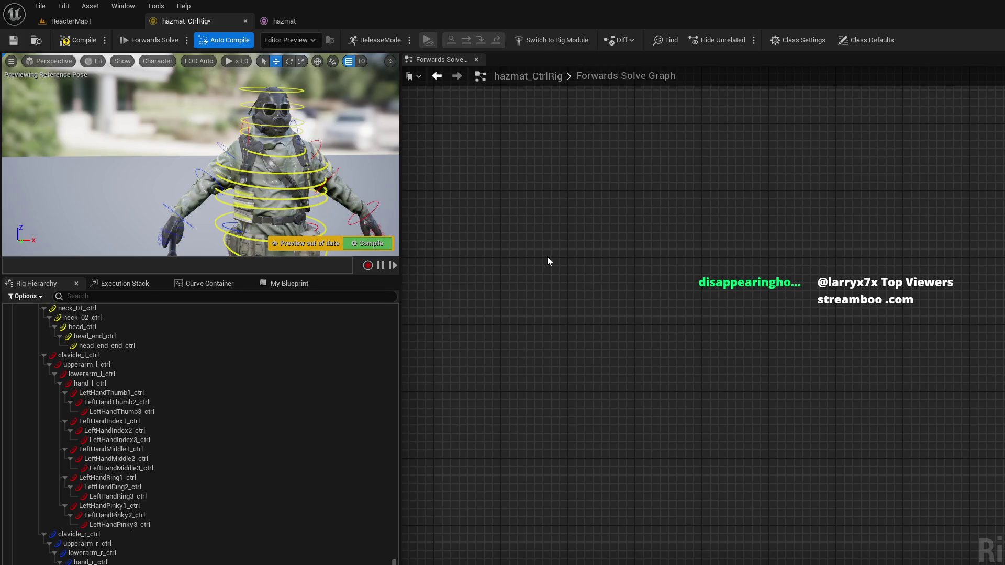
Step: Open CR_Mannequin_Body from the Mannequins > Rigs folder in the Content Browser
key("ctrl+space")
key("alt+Left")
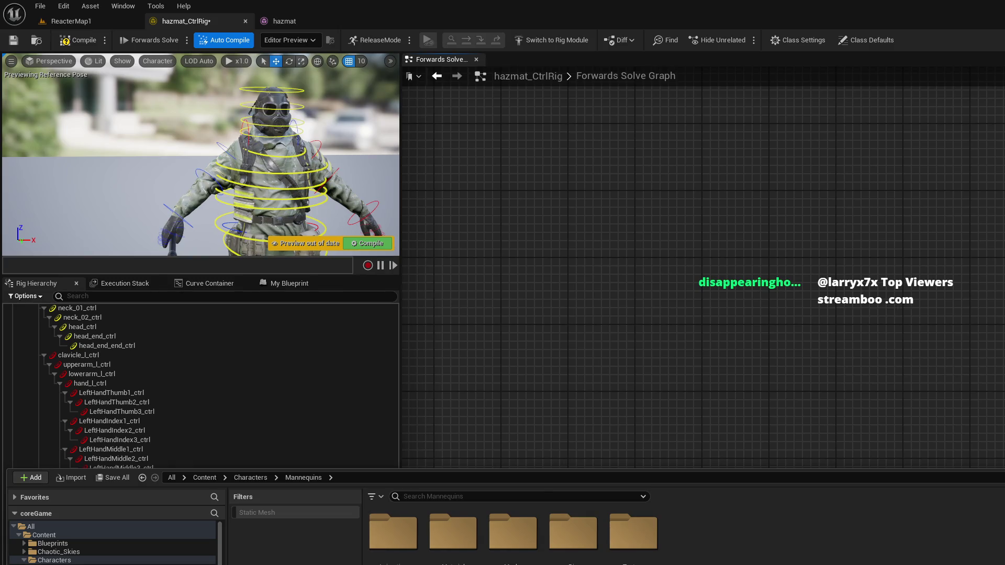
double_click(573, 539)
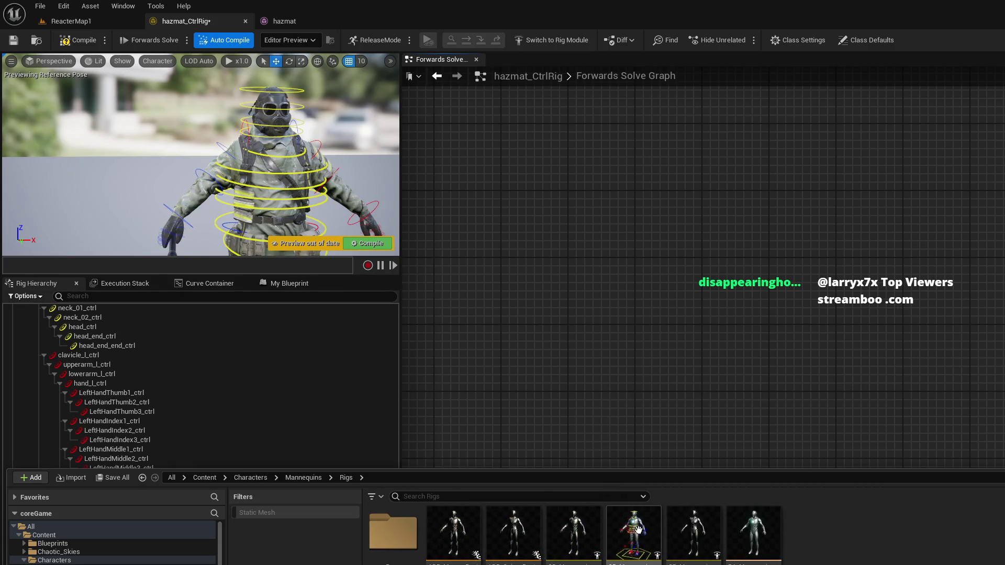
double_click(639, 530)
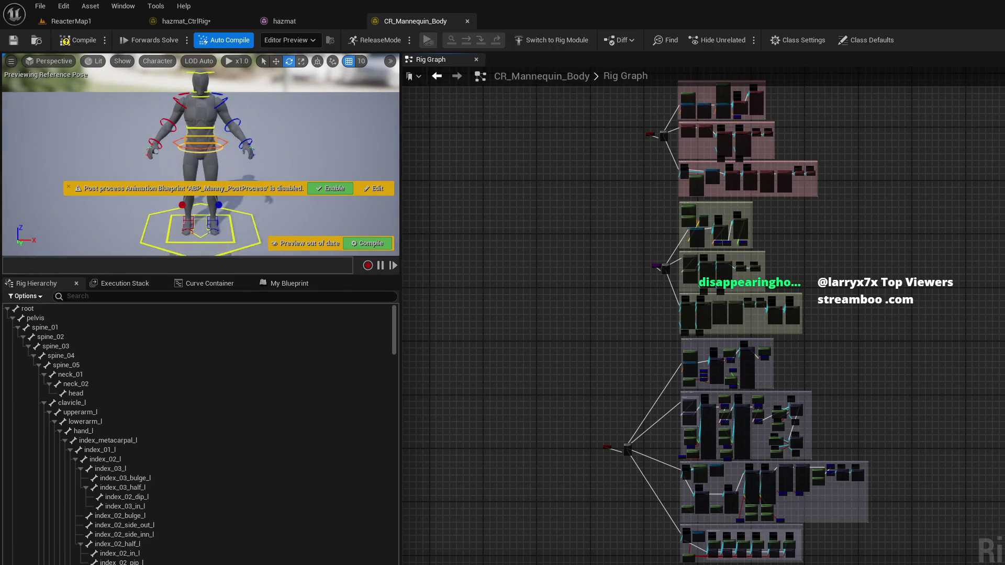
Step: Save the hazmat rig, enable the post process animation blueprint, and save CR_Mannequin_Body
key("ctrl+s")
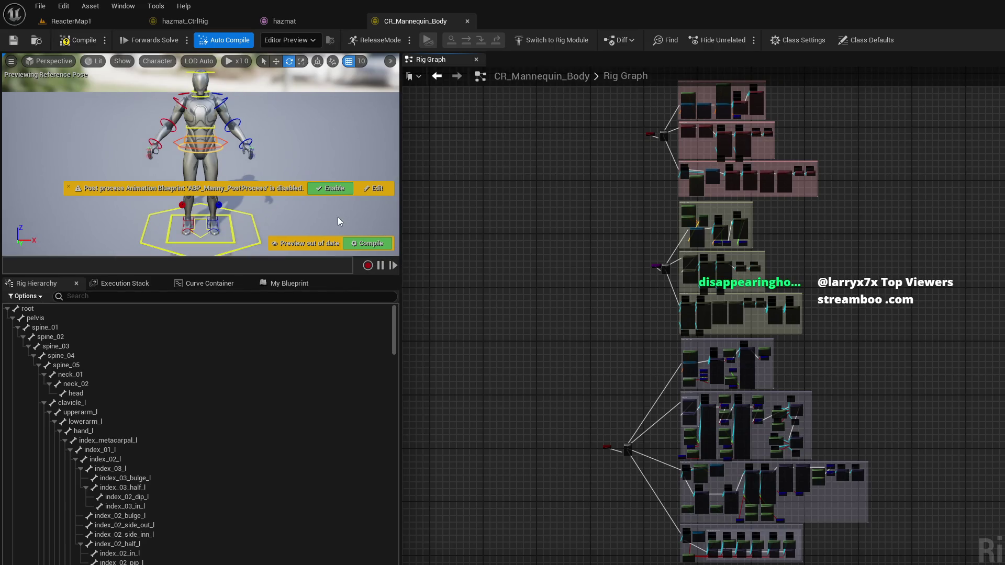
left_click(325, 187)
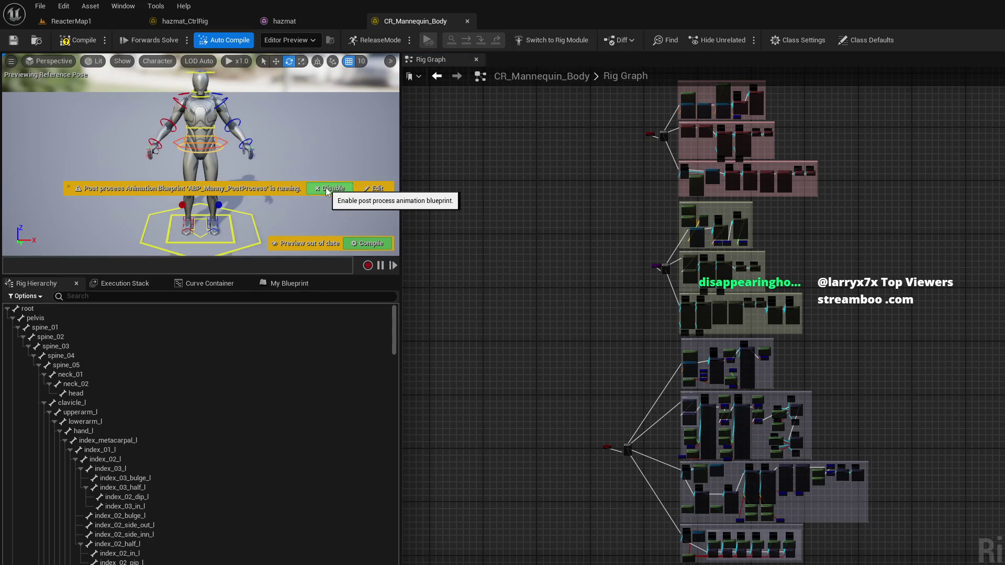
left_click(367, 243)
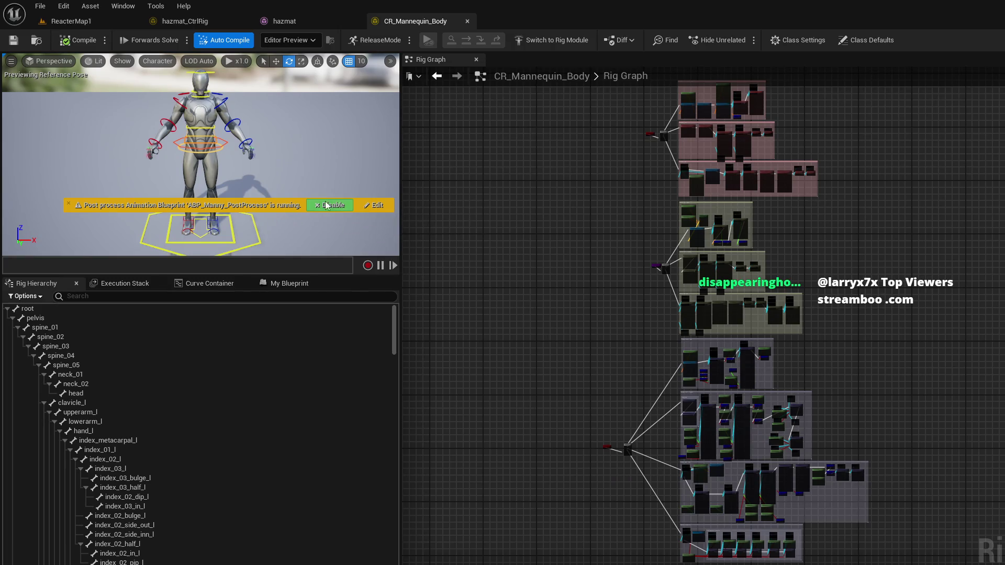
left_click(70, 204)
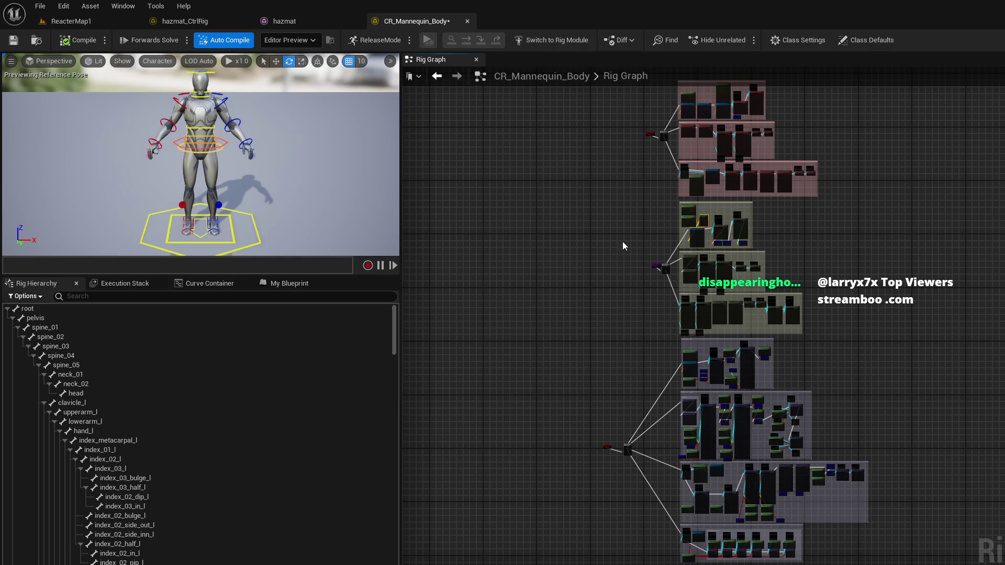
key("ctrl+s")
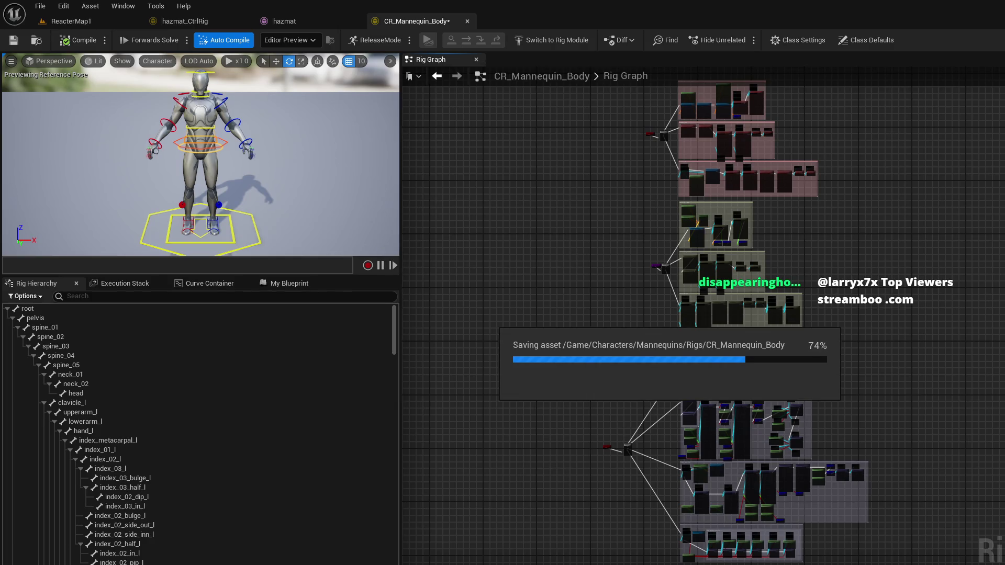
Step: Expand the pelvis and thigh_l branches to reveal the left leg bones, including thigh_twist_01_l
left_click(11, 319)
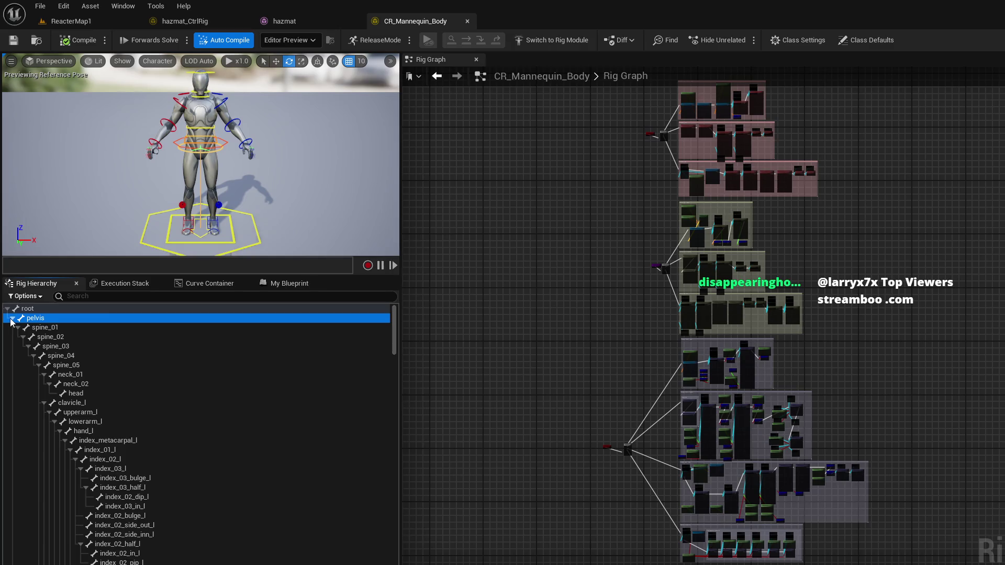
left_click(12, 319)
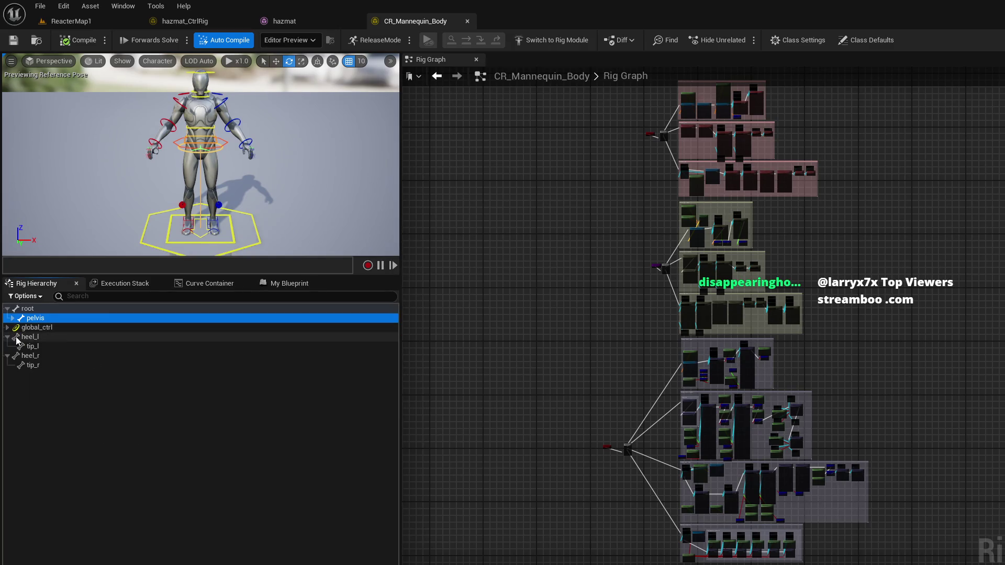
left_click(17, 340)
left_click(34, 341)
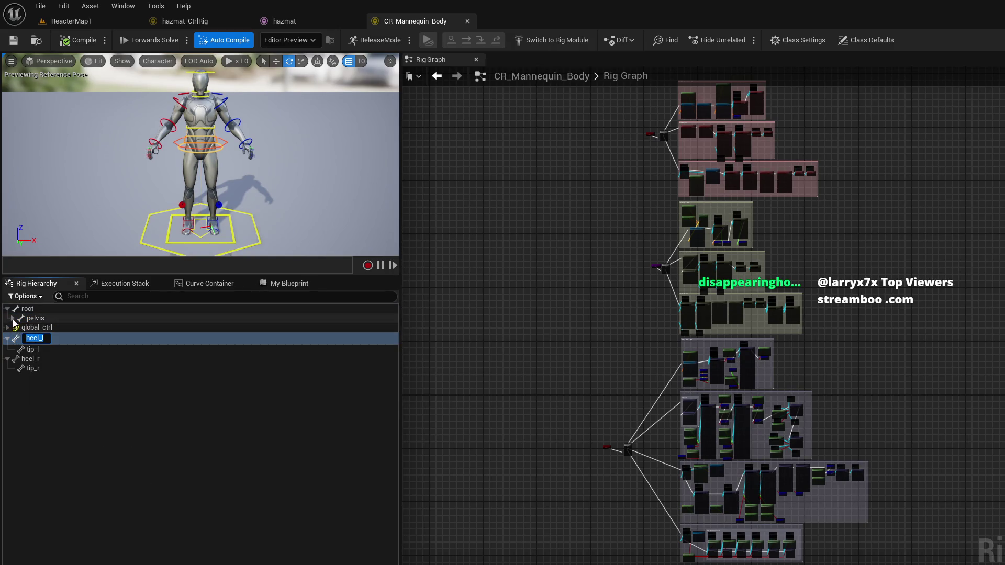
left_click(13, 318, "shift")
left_click(18, 337)
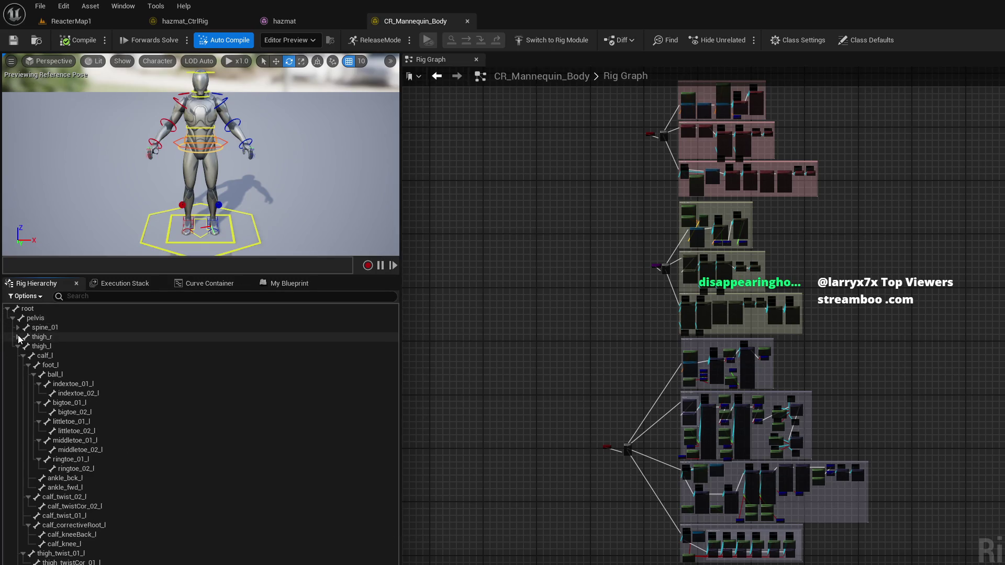
left_click(18, 347)
left_click(18, 346)
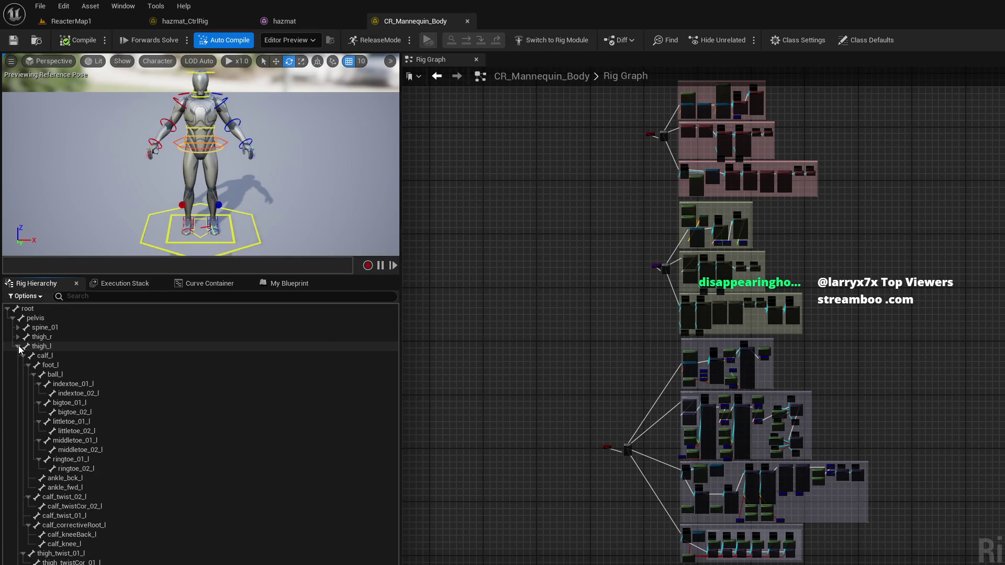
left_click(57, 554)
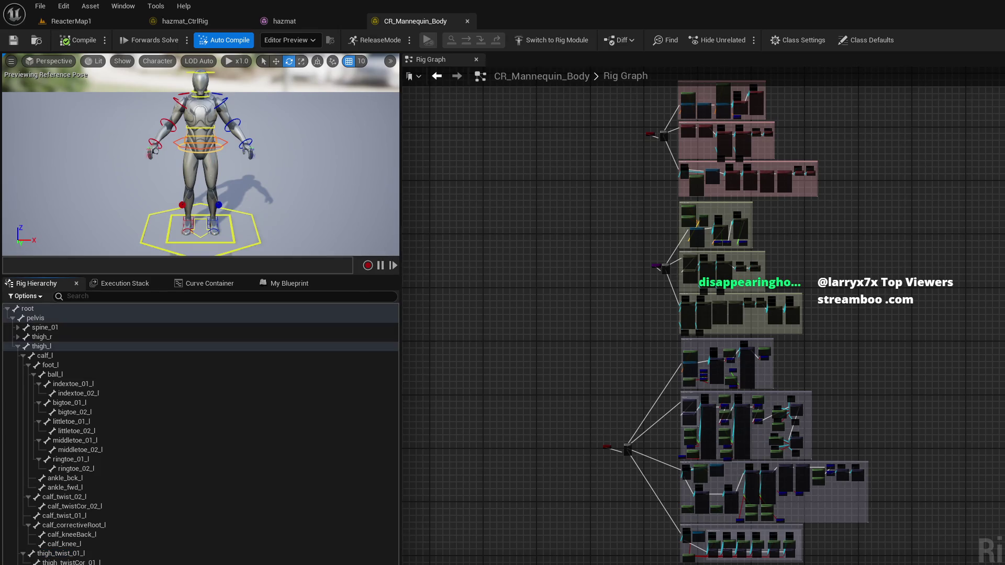
Step: Select the right leg pole vector control and leg_r_pv_footFollow, then scroll through the leg controls
left_click(181, 205)
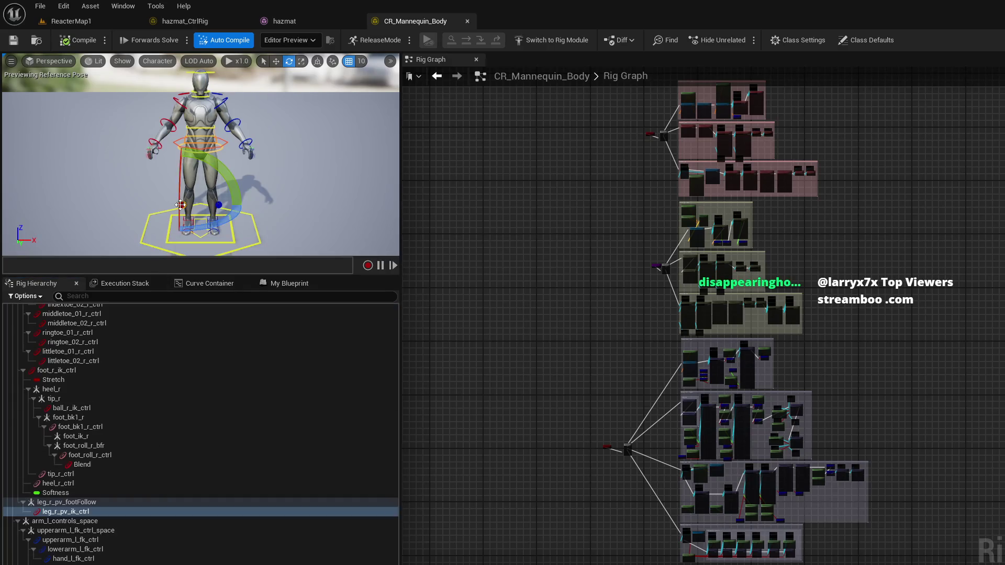
left_click(96, 503)
scroll(48, 466, "up", 6)
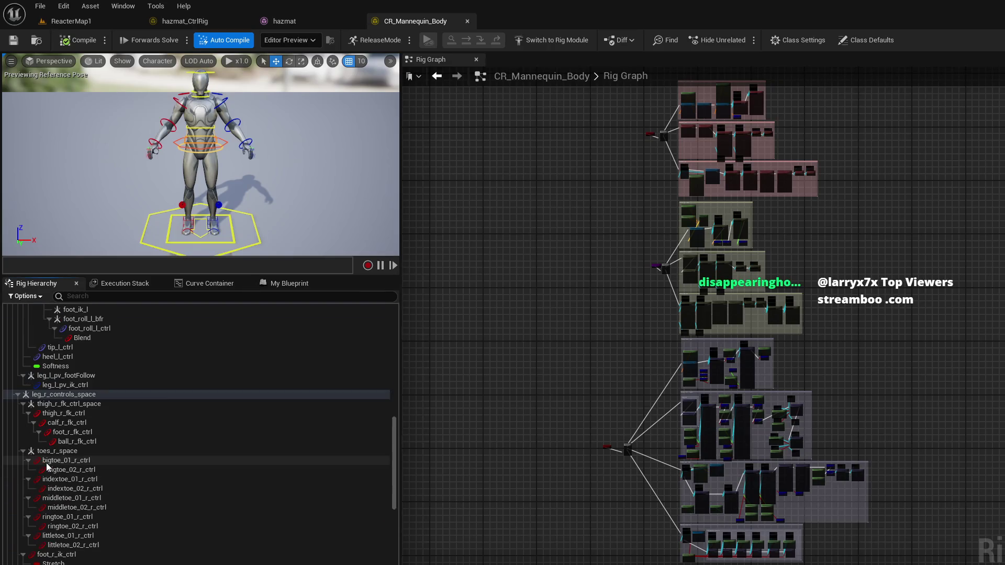
left_click_drag(394, 417, 373, 325)
scroll(374, 330, "up", 2)
Step: Show the My Blueprint functions and variables list and expand then collapse the Forward category
scroll(520, 350, "up", 6)
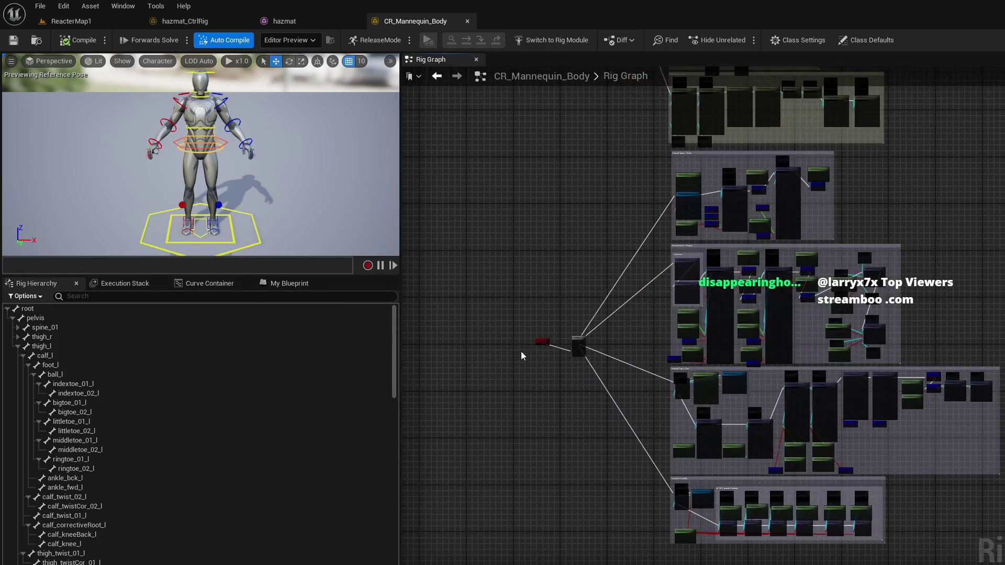
scroll(586, 350, "down", 3)
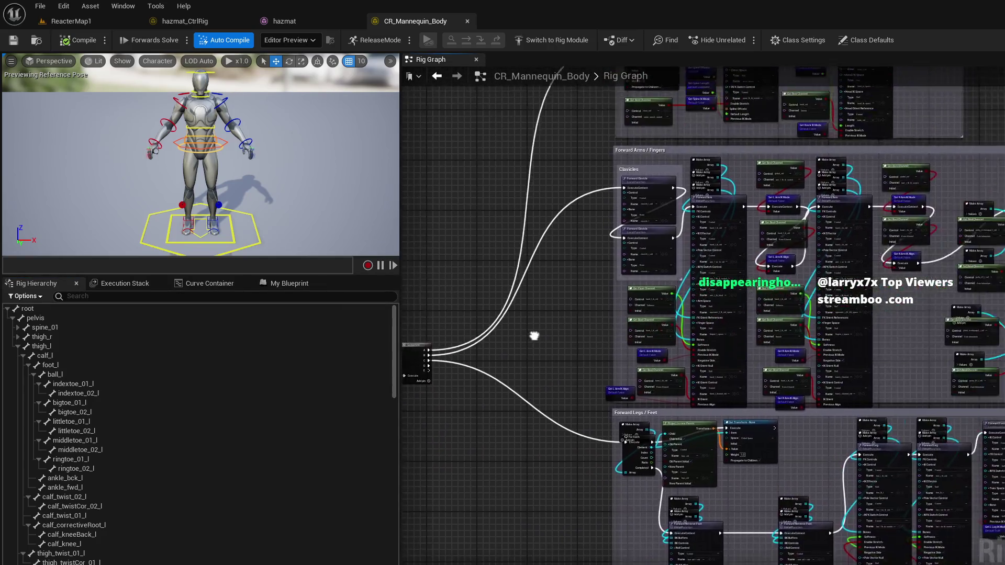
scroll(643, 337, "up", 2)
scroll(642, 333, "down", 4)
scroll(478, 378, "up", 3)
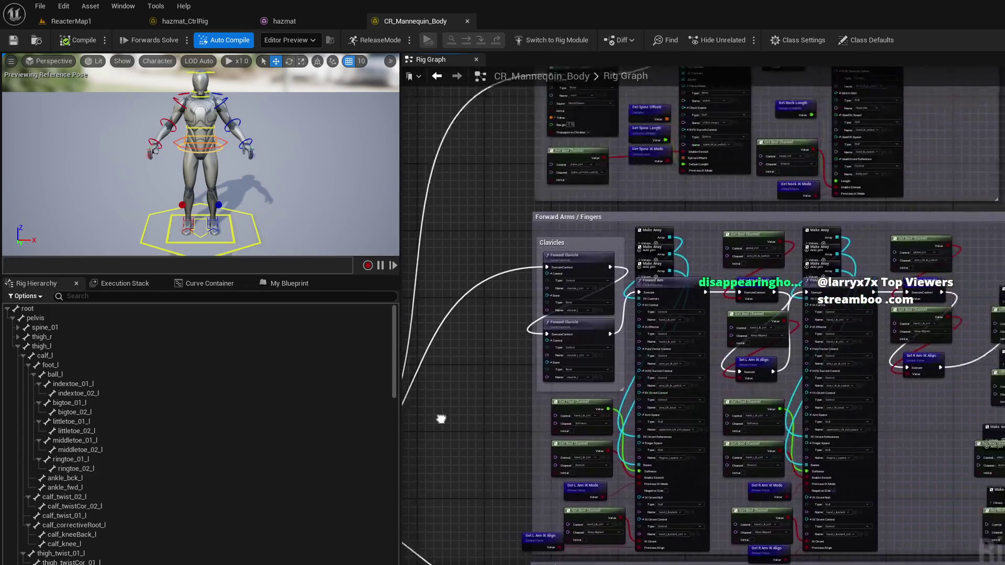
scroll(466, 385, "up", 3)
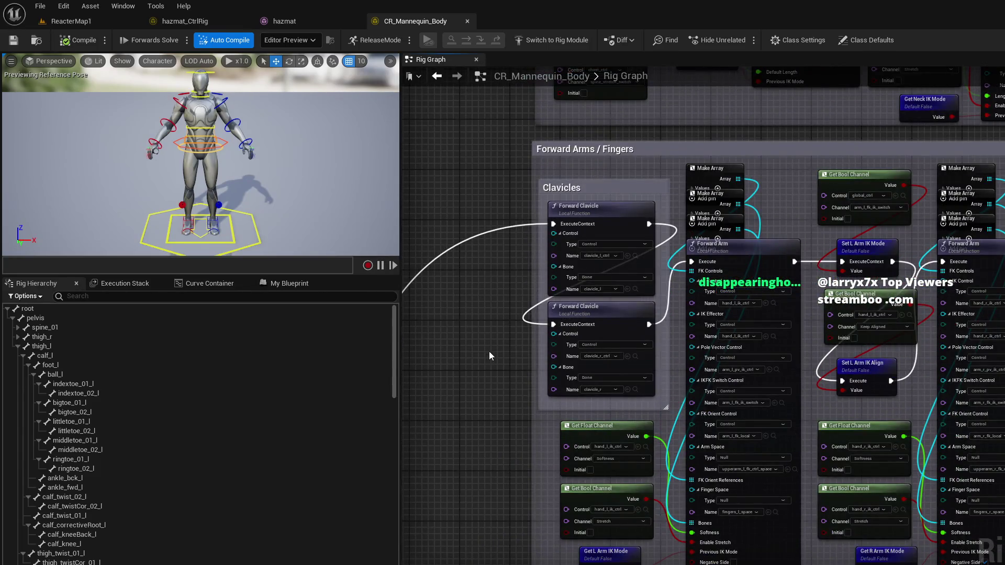
left_click_drag(502, 262, 493, 297)
left_click(289, 283)
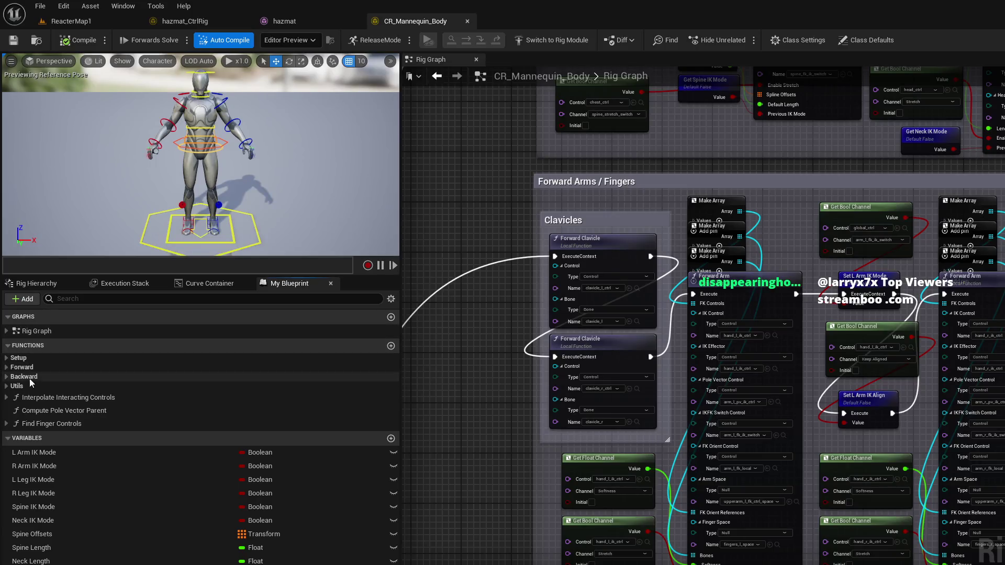
left_click(7, 368)
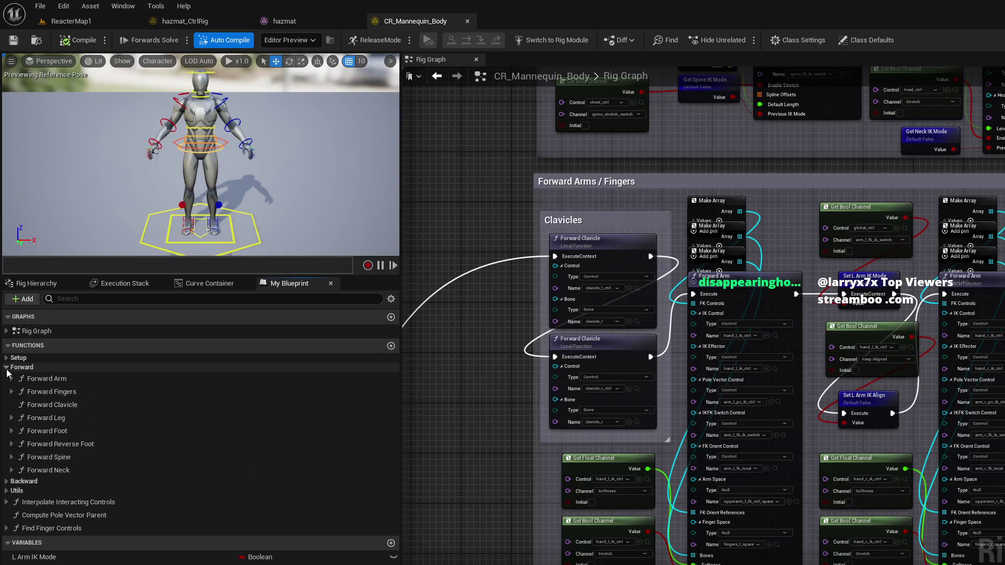
left_click(7, 370)
Step: Pan the Rig Graph through the leg, arm and spine setup groups and open Backward Clavicle
mouse_move(453, 382)
left_mouse_down()
mouse_move(404, 404)
mouse_move(413, 411)
mouse_move(404, 400)
mouse_move(477, 533)
mouse_move(394, 429)
left_mouse_up()
mouse_move(454, 316)
left_mouse_down()
mouse_move(465, 422)
mouse_move(445, 414)
mouse_move(435, 510)
left_mouse_up()
left_click_drag(445, 356, 451, 541)
left_click_drag(457, 412, 458, 453)
mouse_move(455, 353)
left_mouse_down()
mouse_move(456, 521)
mouse_move(457, 400)
left_mouse_up()
left_click_drag(466, 442, 470, 511)
mouse_move(483, 350)
left_mouse_down()
mouse_move(476, 454)
mouse_move(486, 499)
left_mouse_up()
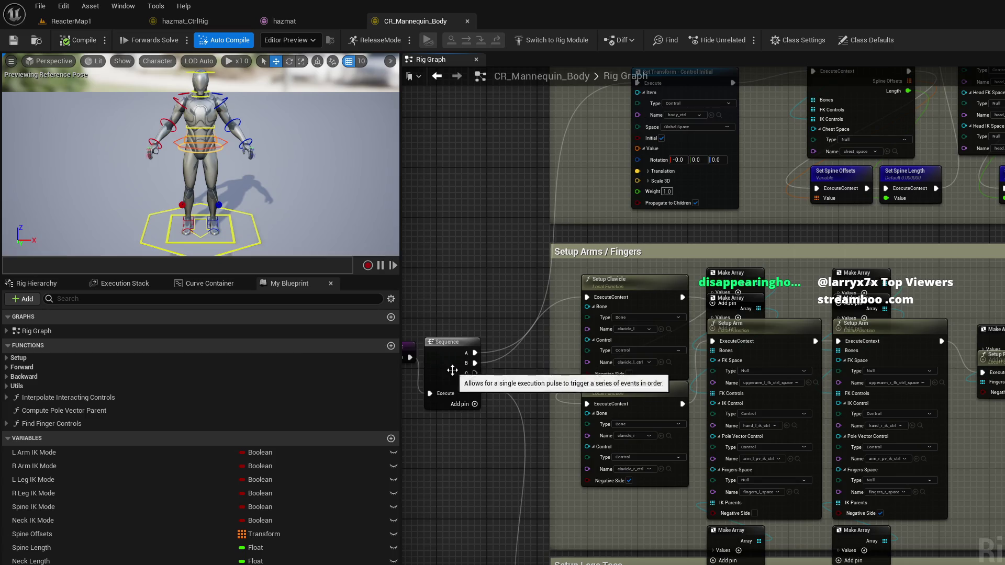
mouse_move(510, 240)
left_mouse_down()
mouse_move(531, 231)
mouse_move(576, 363)
mouse_move(548, 539)
mouse_move(492, 429)
mouse_move(492, 555)
mouse_move(489, 376)
mouse_move(503, 524)
mouse_move(461, 555)
left_mouse_up()
left_click_drag(486, 499, 482, 492)
double_click(600, 155)
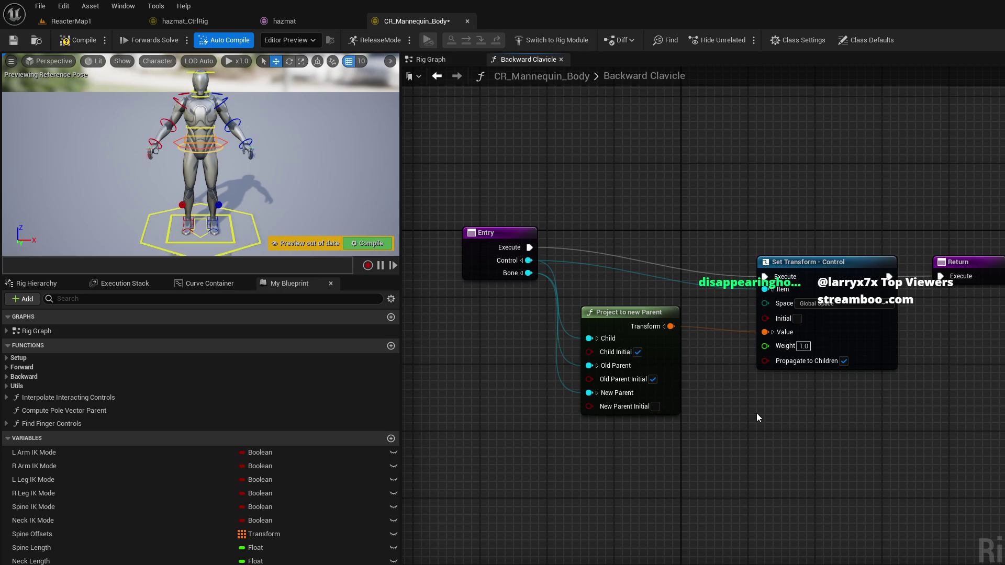
Step: Survey the main Rig Graph's Forward Arms / Fingers, Forward Legs / Feet and visibility groups
key("alt+Left")
mouse_move(554, 308)
left_mouse_down()
mouse_move(547, 352)
mouse_move(524, 352)
left_mouse_up()
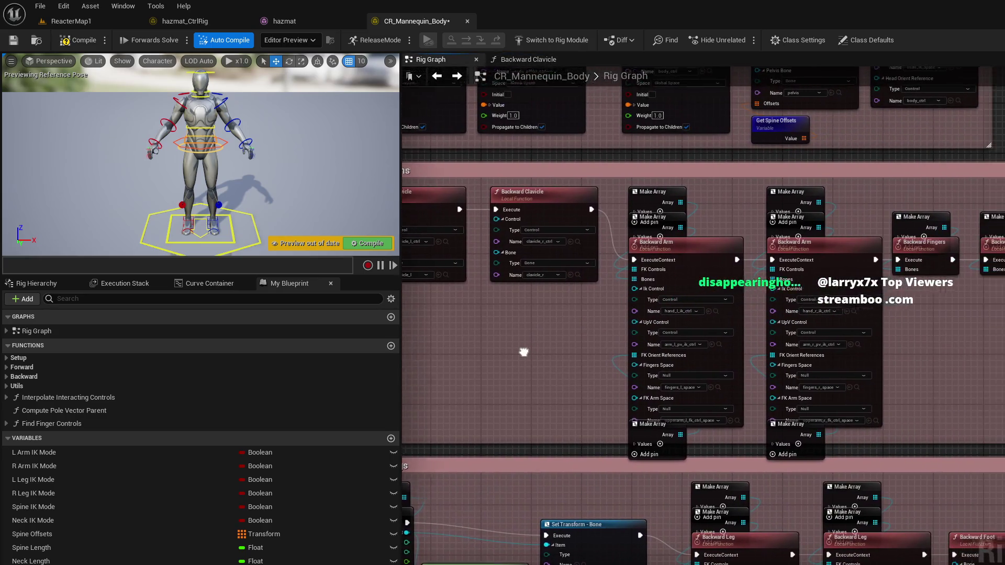
scroll(524, 351, "down", 5)
mouse_move(609, 349)
left_mouse_down()
mouse_move(759, 398)
mouse_move(912, 384)
mouse_move(880, 277)
left_mouse_up()
scroll(653, 339, "up", 4)
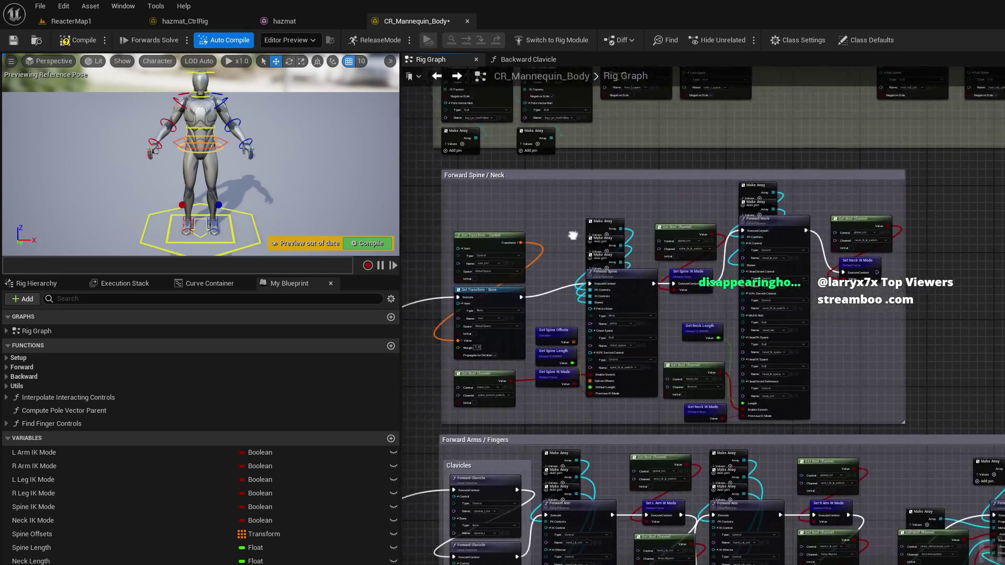
left_click_drag(574, 236, 636, 94)
left_click_drag(574, 560, 574, 467)
mouse_move(475, 390)
left_mouse_down()
mouse_move(447, 347)
mouse_move(488, 234)
left_mouse_up()
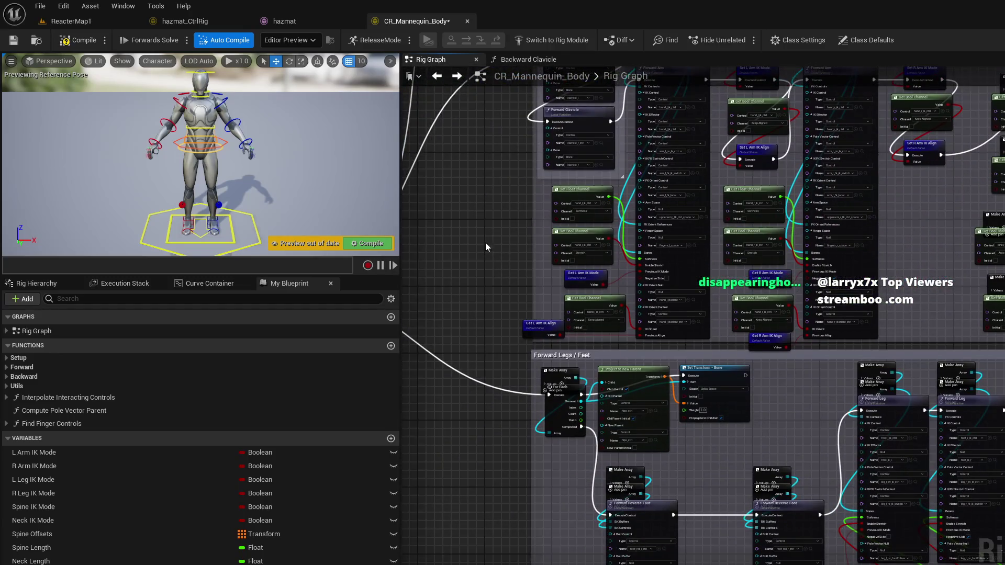
mouse_move(500, 484)
left_mouse_down()
mouse_move(432, 269)
mouse_move(445, 184)
left_mouse_up()
mouse_move(444, 302)
left_mouse_down()
mouse_move(485, 233)
mouse_move(484, 463)
mouse_move(478, 261)
mouse_move(444, 382)
mouse_move(438, 270)
left_mouse_up()
scroll(472, 403, "up", 1)
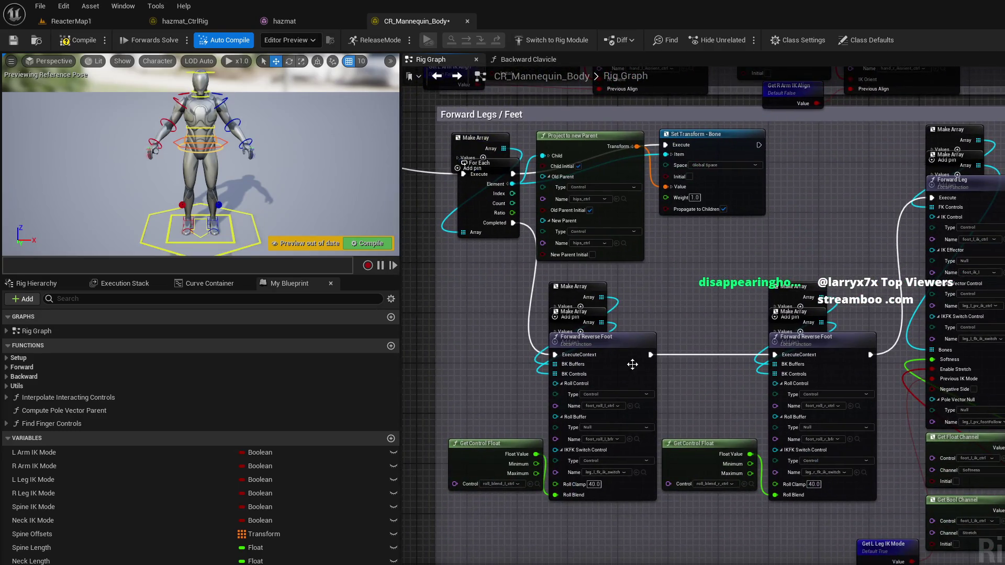
Step: Inspect the Forward Reverse Foot function's Heel Free Pivot nodes, then close CR_Mannequin_Body
double_click(628, 340)
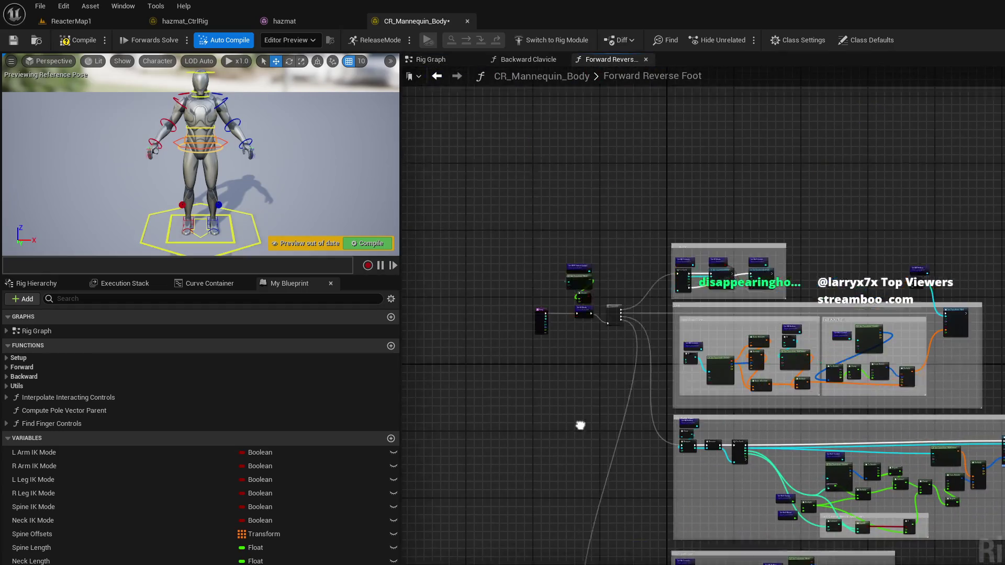
scroll(548, 364, "up", 4)
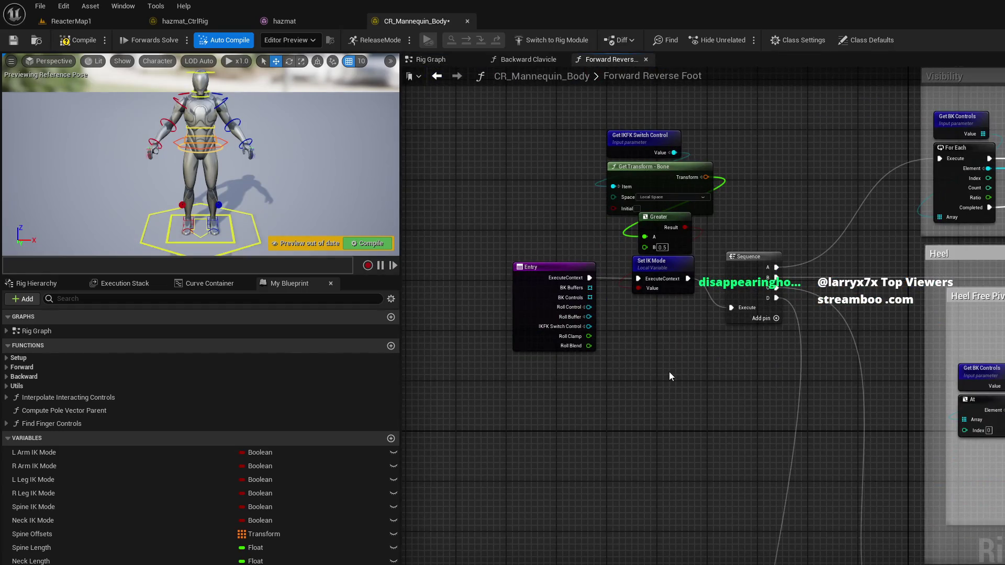
left_click_drag(670, 373, 374, 441)
mouse_move(526, 410)
left_mouse_down()
mouse_move(458, 306)
mouse_move(445, 262)
mouse_move(409, 298)
left_mouse_up()
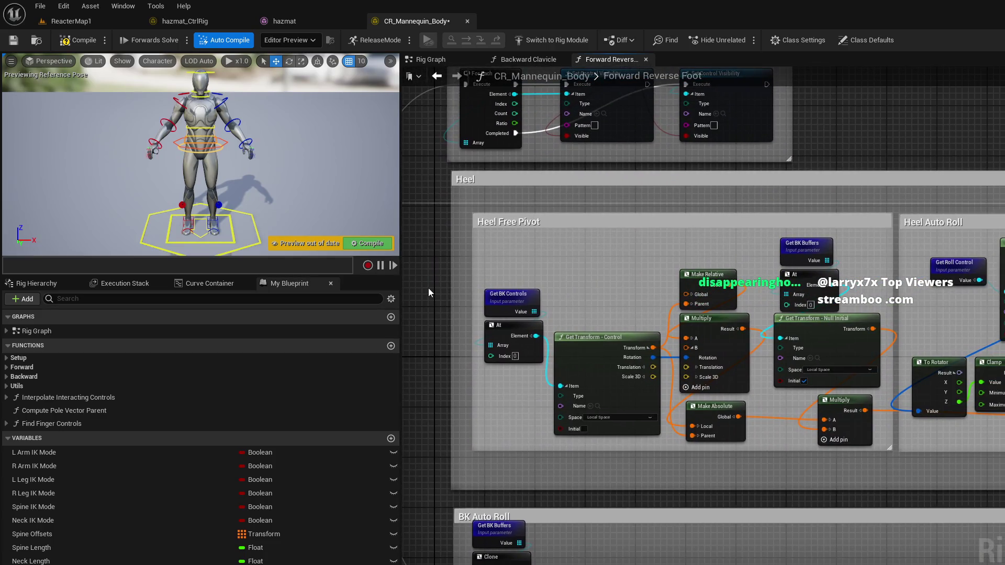
key("alt+Left")
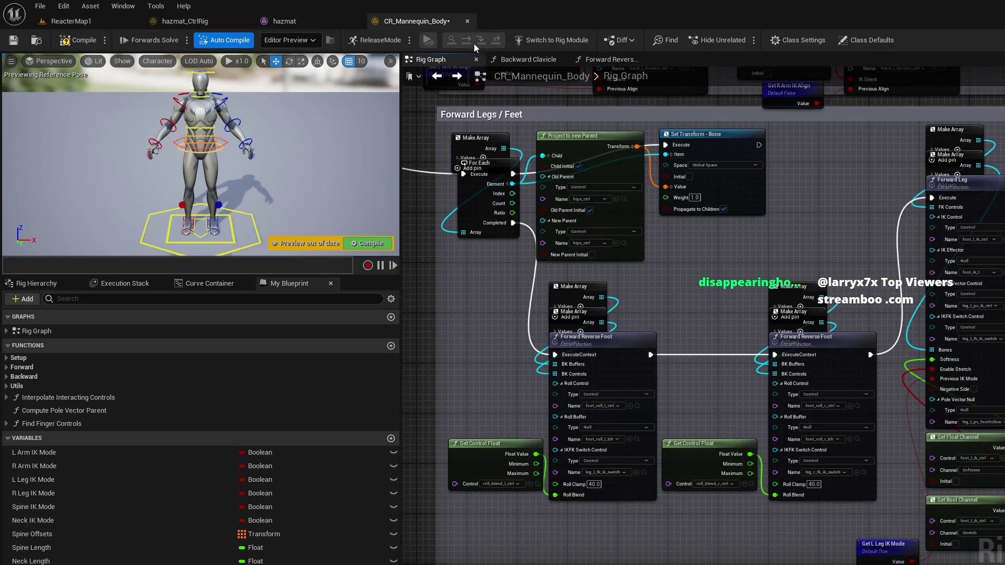
left_click(468, 21)
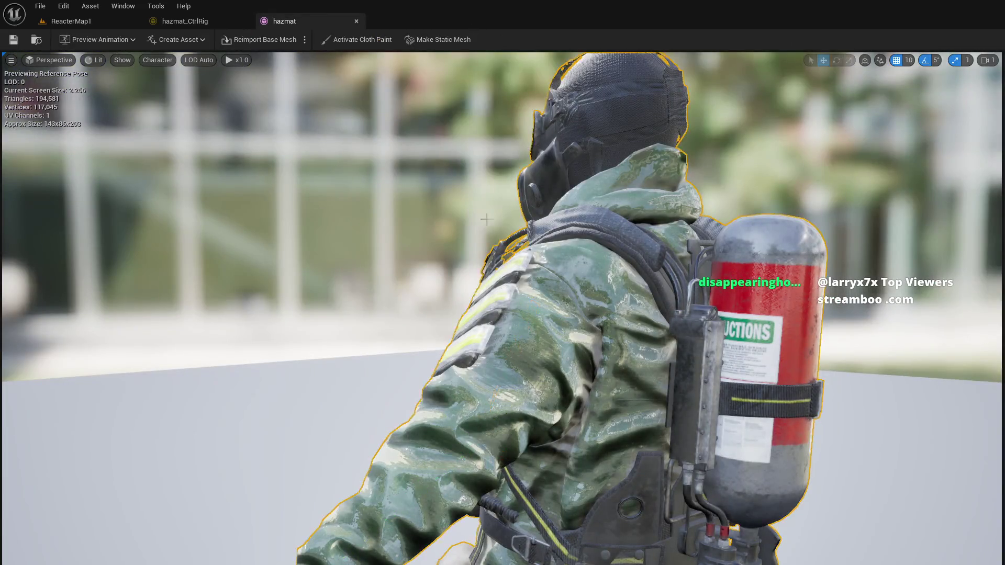
Step: Compile hazmat_CtrlRig and move the preview down to the character's legs
left_click(168, 22)
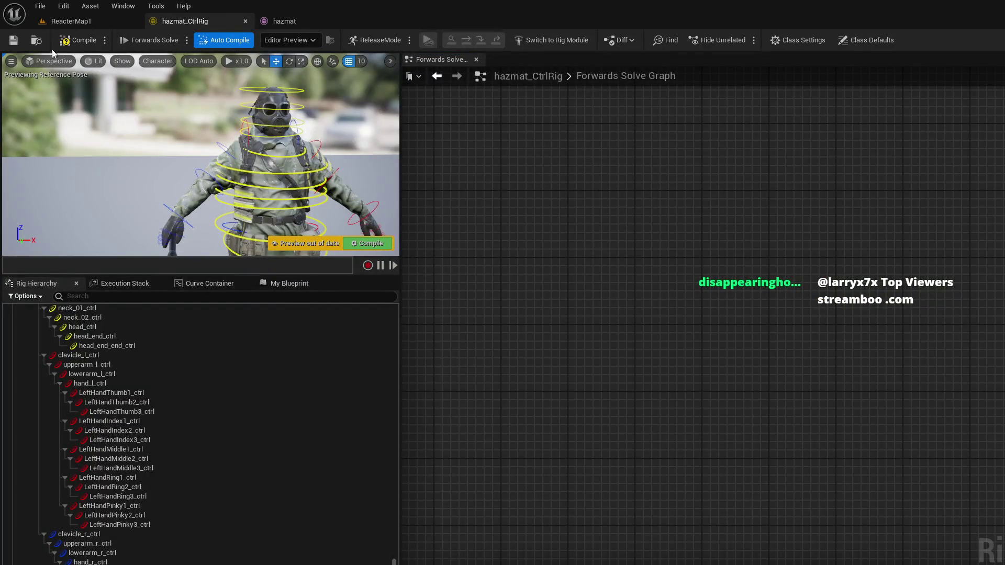
left_click(79, 40)
mouse_move(339, 161)
left_mouse_down()
mouse_move(202, 220)
mouse_move(216, 233)
left_mouse_up()
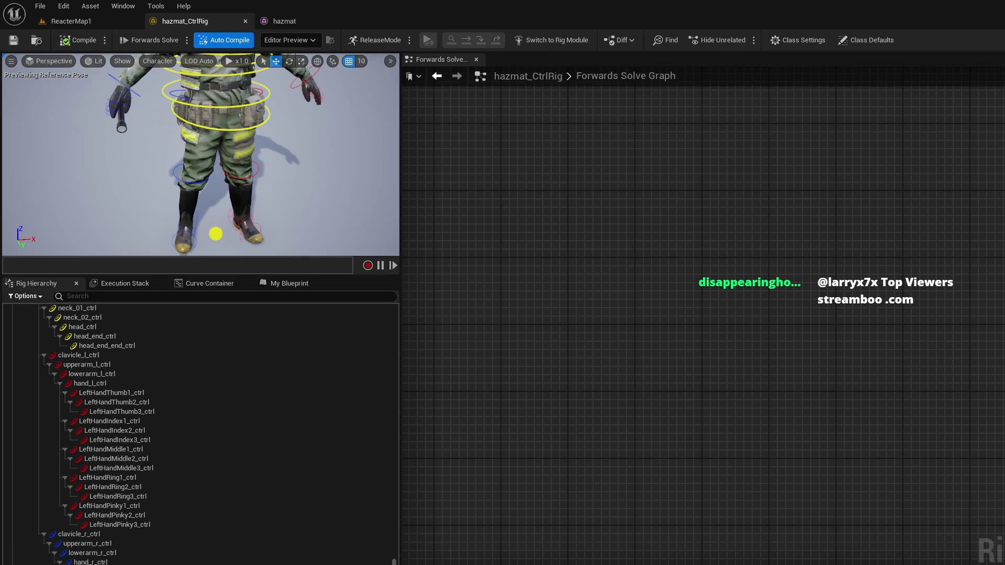
Step: Add a Spring IK node to the Forwards Solve graph, then delete it, leaving the graph empty
right_click(721, 253)
type("ik")
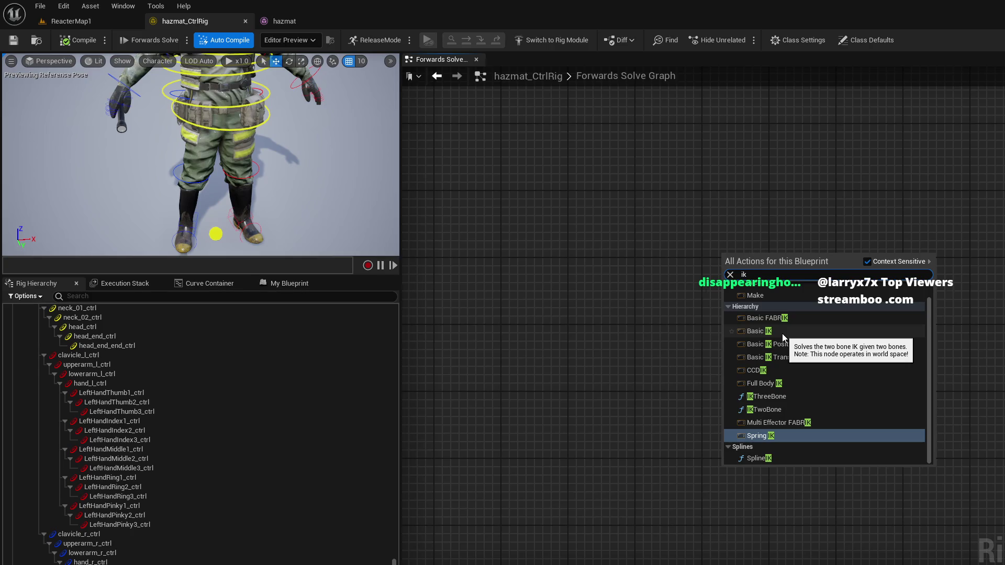
left_click(771, 438)
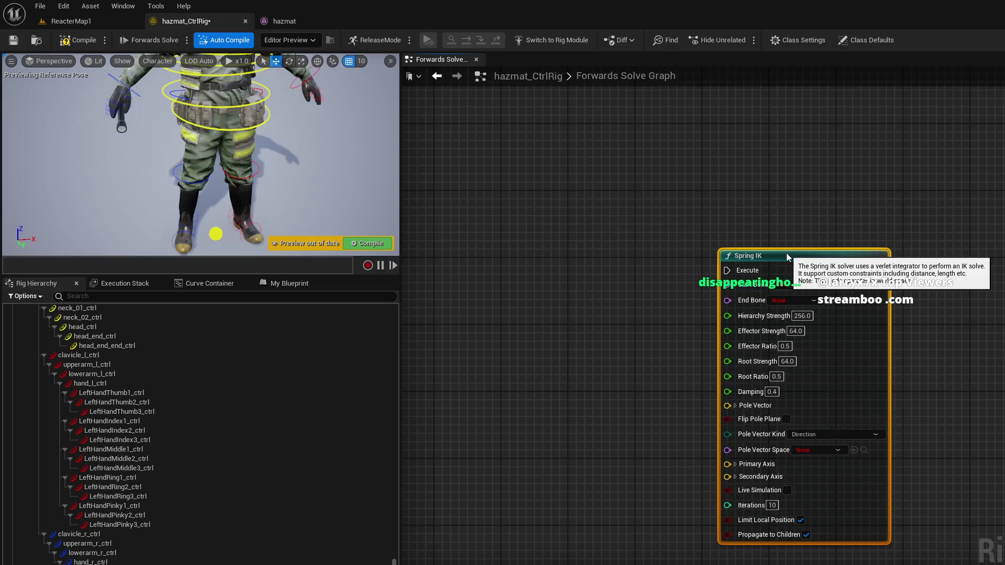
key("Delete")
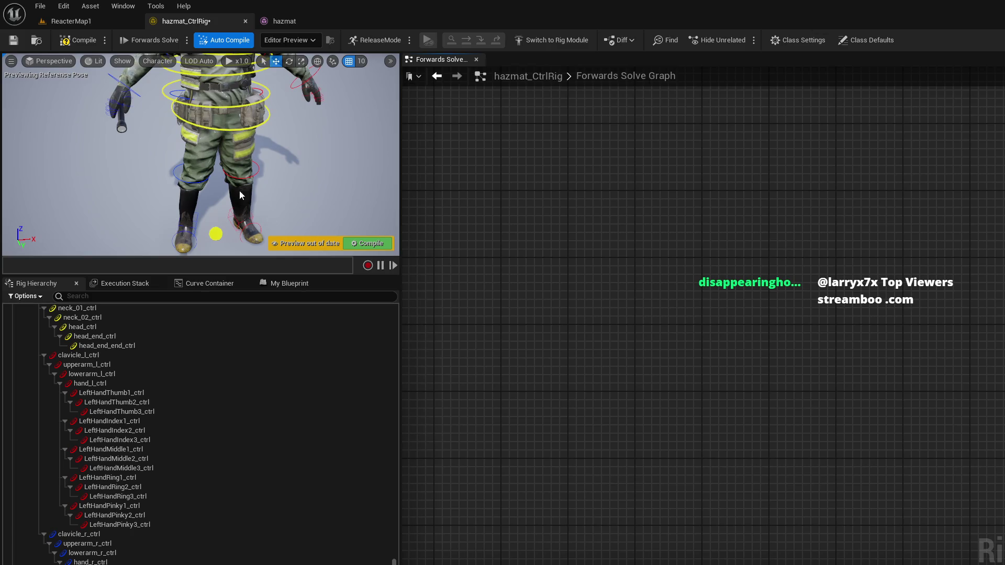
Step: Select root_ctrl in the Rig Hierarchy and collapse the pelvis_ctrl subtree
scroll(142, 356, "up", 5)
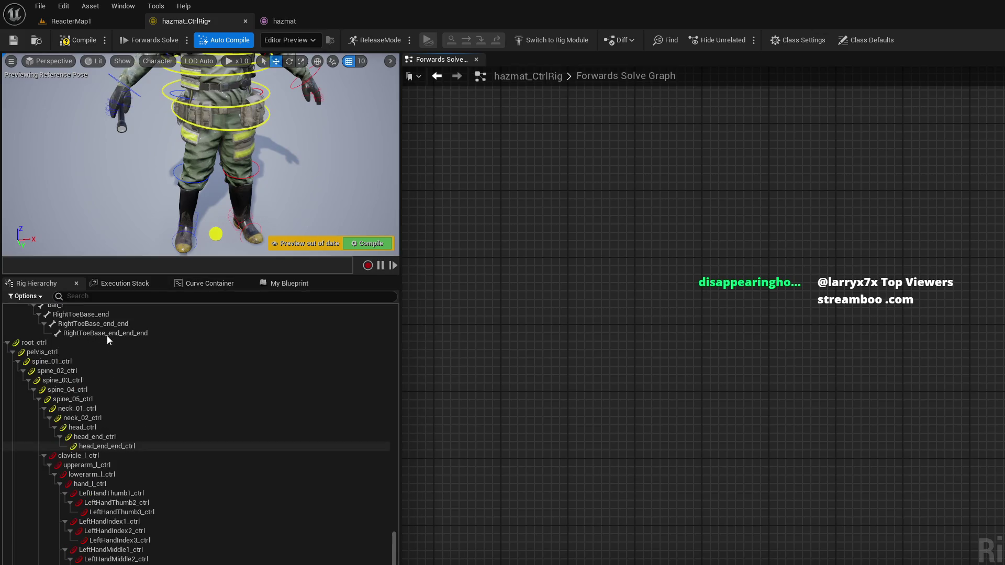
left_click(18, 377)
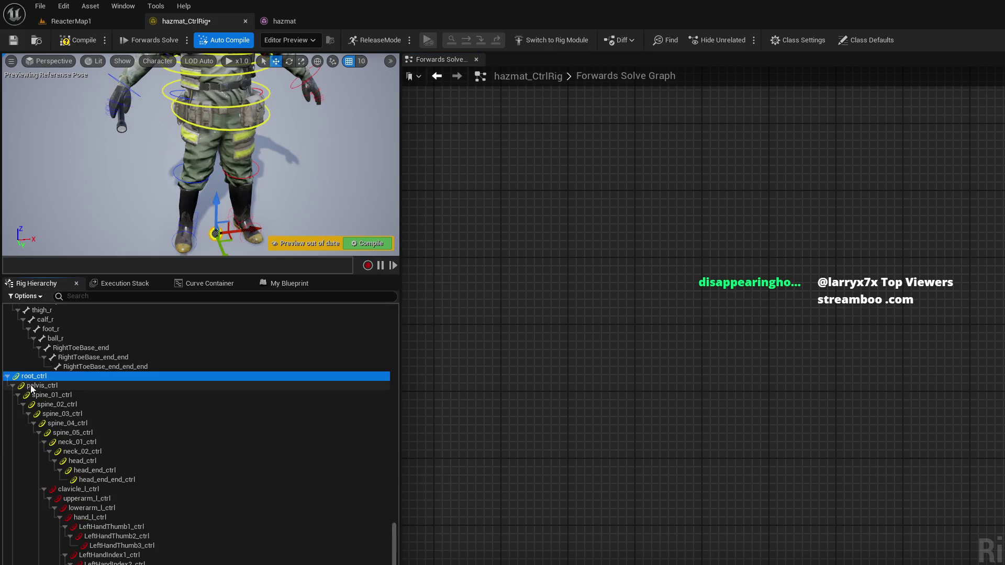
left_click(25, 384)
left_click(25, 379)
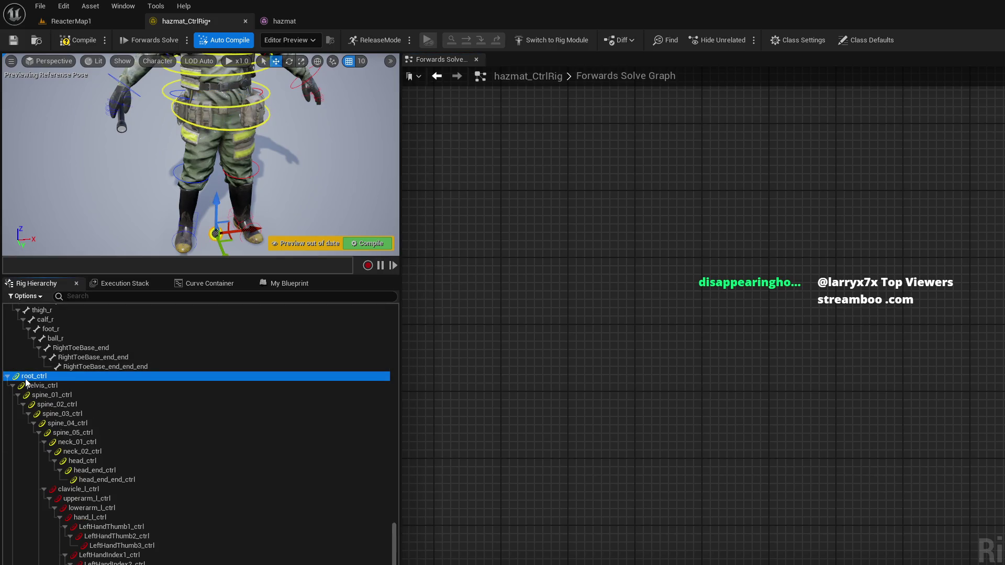
left_click(12, 386)
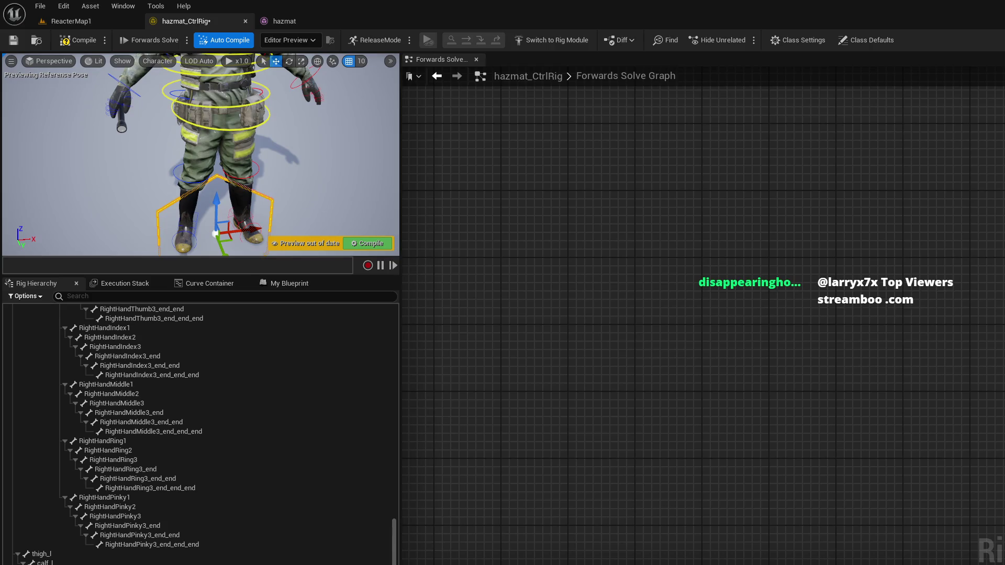
Step: Select the hexagon root control at the feet and add a New Control beneath it
left_click(375, 156)
mouse_move(375, 156)
left_mouse_down()
mouse_move(356, 119)
mouse_move(291, 224)
left_mouse_up()
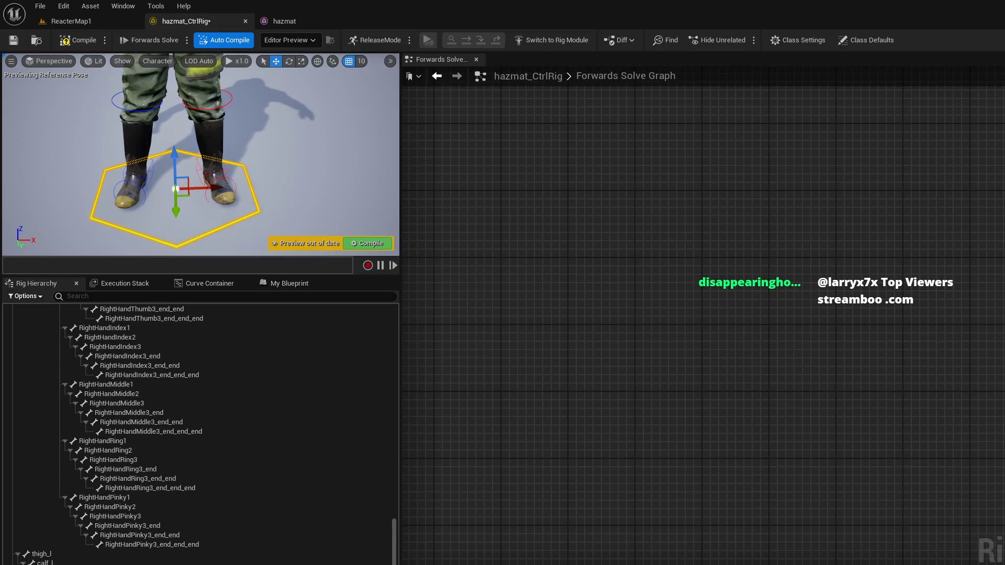
mouse_move(294, 225)
left_mouse_down()
mouse_move(293, 173)
mouse_move(317, 251)
mouse_move(316, 223)
left_mouse_up()
left_click(202, 195)
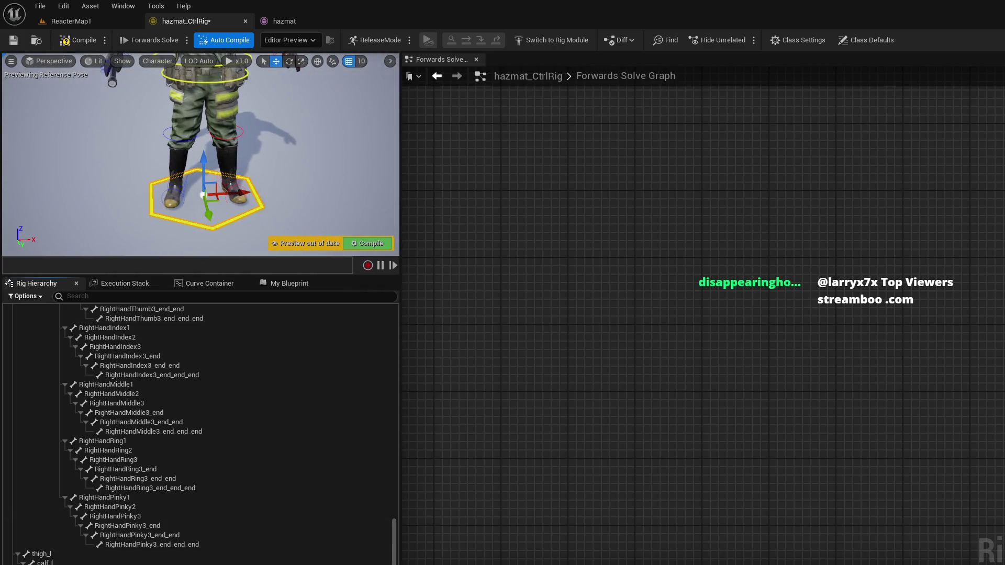
right_click(54, 371)
mouse_move(107, 404)
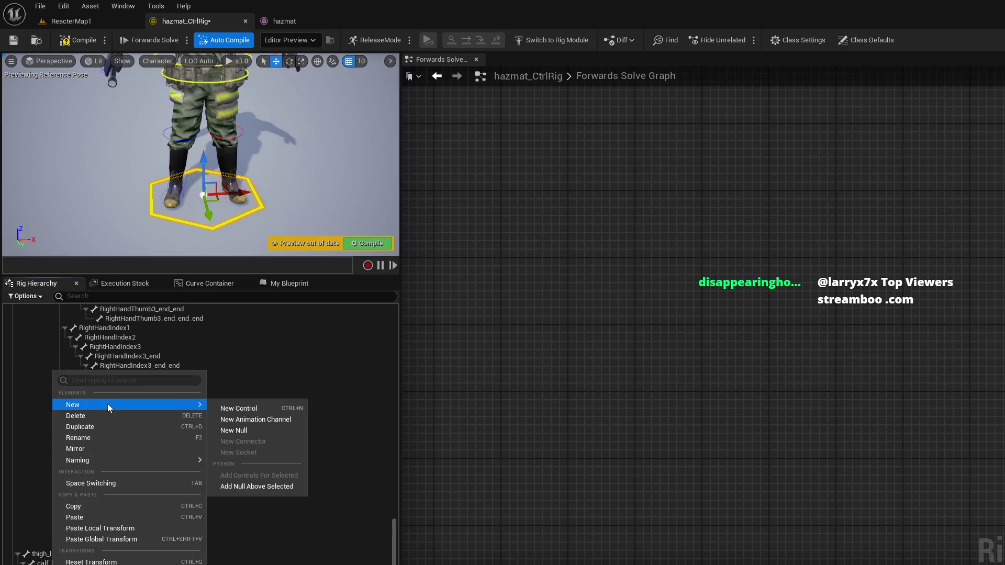
left_click(227, 411)
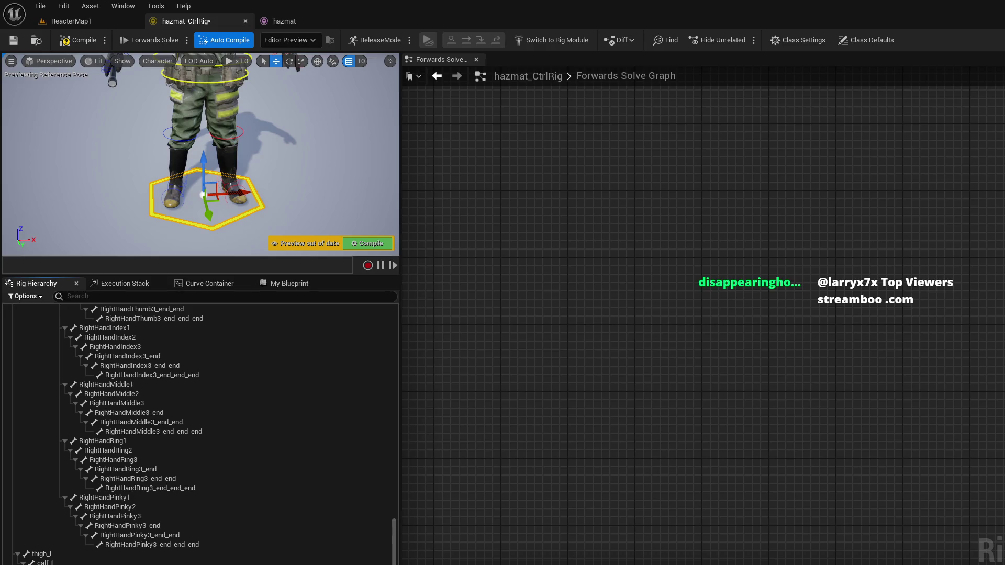